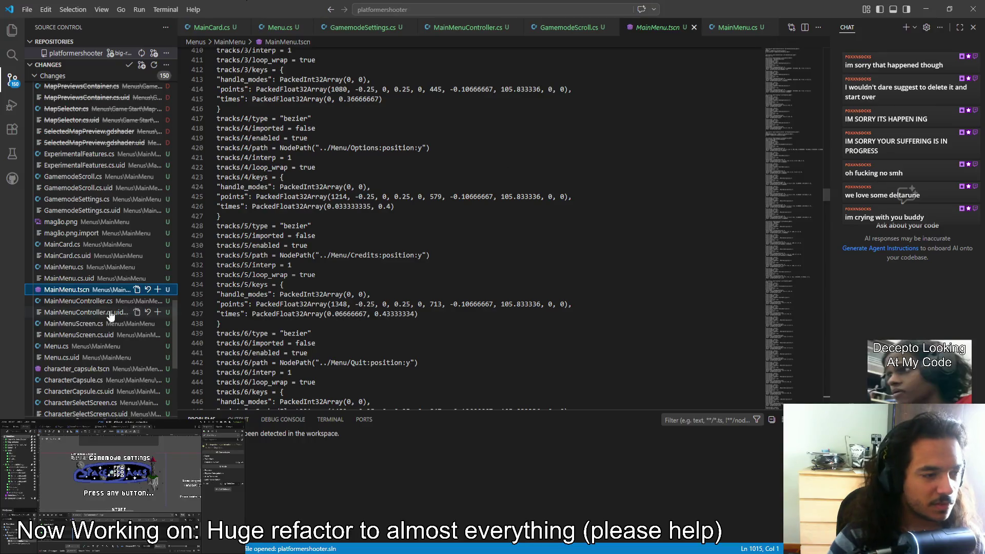
# Review the scene file and select the whole AnimationPlayer node definition block.
pyautogui.moveTo(827, 195)
pyautogui.mouseDown()
pyautogui.moveTo(833, 178)
pyautogui.moveTo(787, 103)
pyautogui.moveTo(783, 53)
pyautogui.moveTo(758, 386)
pyautogui.moveTo(755, 357)
pyautogui.mouseUp()
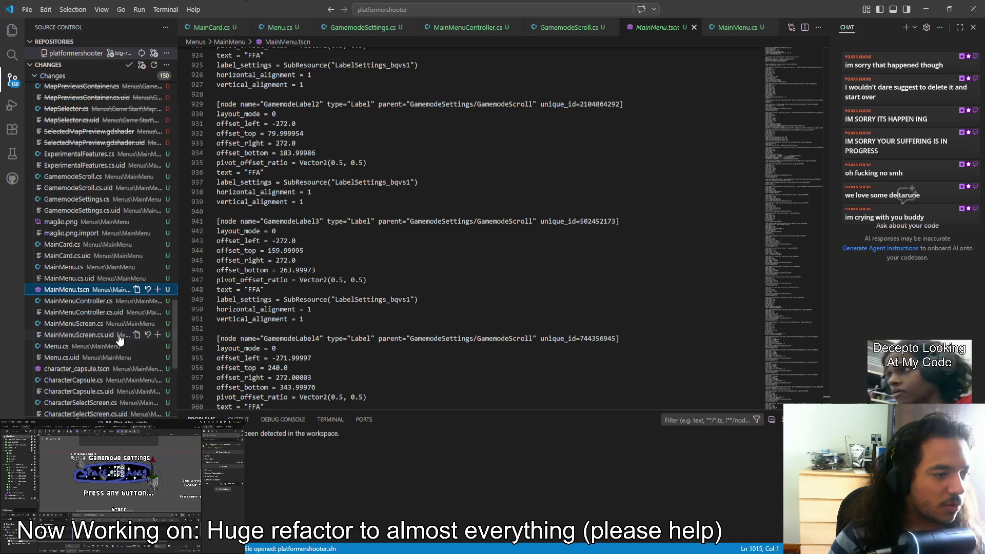
pyautogui.scroll(-3, 119, 340)
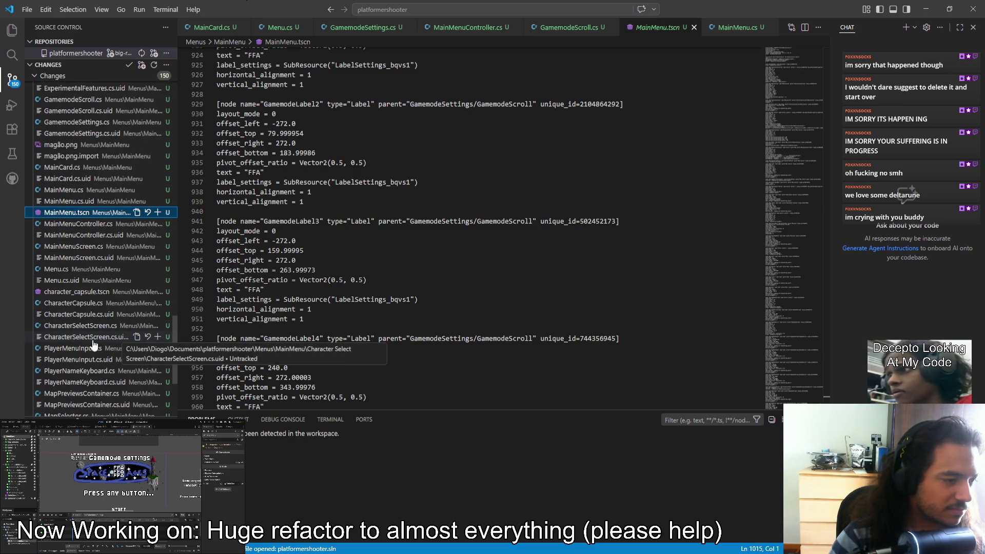
pyautogui.scroll(-3, 436, 308)
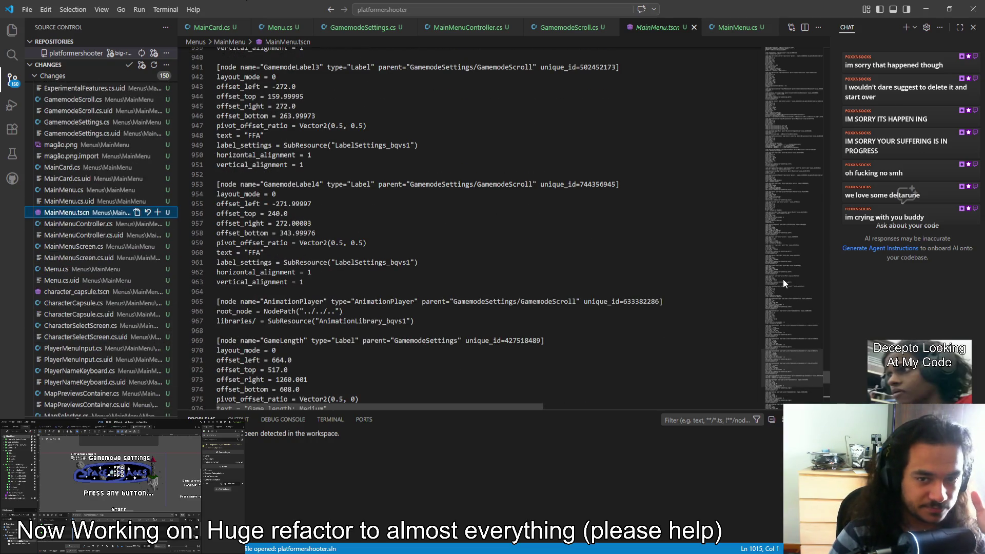
pyautogui.scroll(-5, 786, 377)
pyautogui.scroll(-5, 788, 382)
pyautogui.scroll(4, 397, 312)
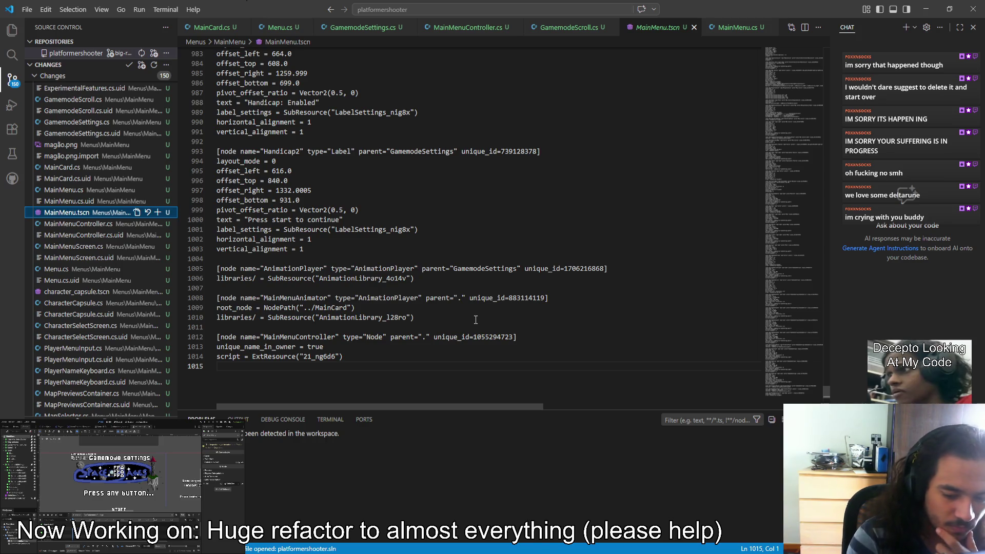
pyautogui.scroll(1, 454, 284)
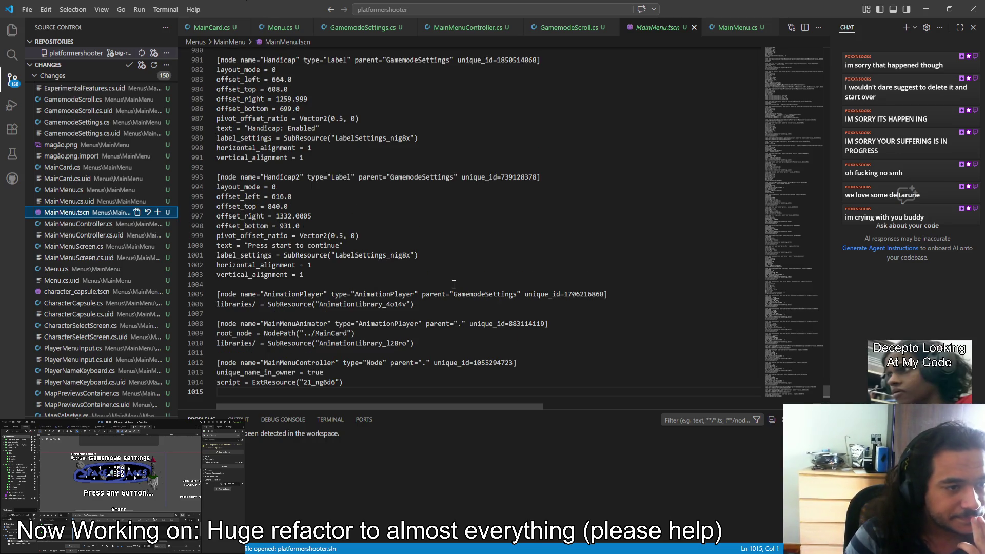
pyautogui.scroll(6, 453, 284)
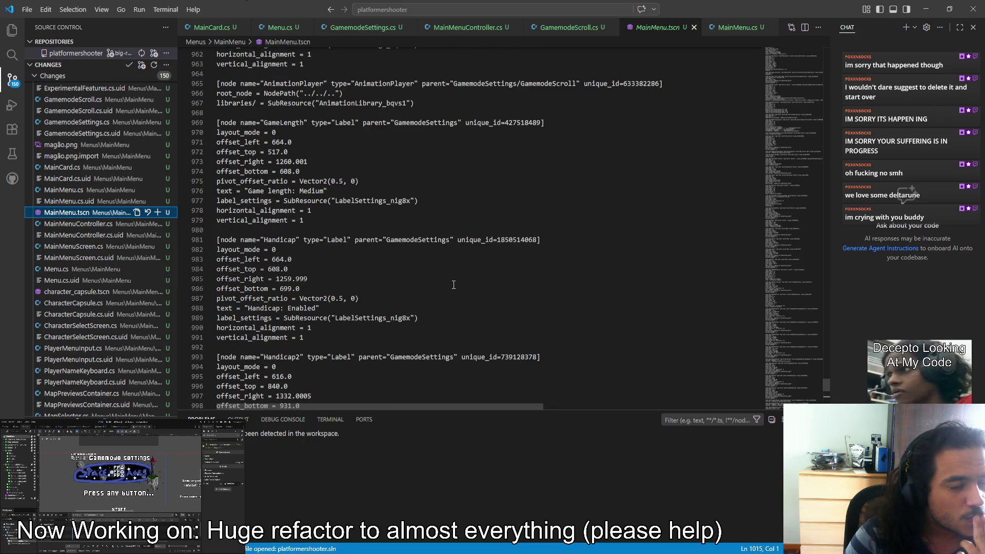
pyautogui.scroll(2, 453, 285)
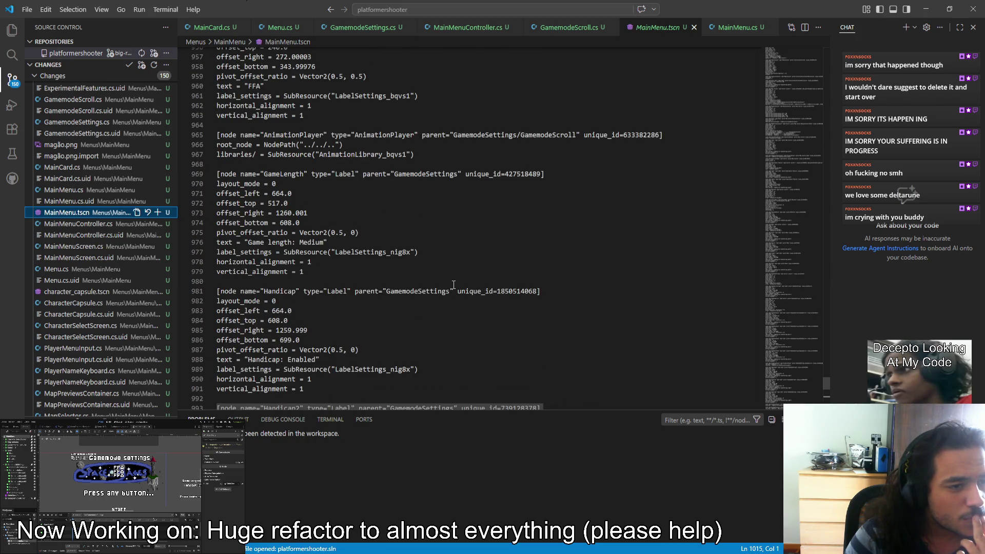
pyautogui.scroll(2, 454, 285)
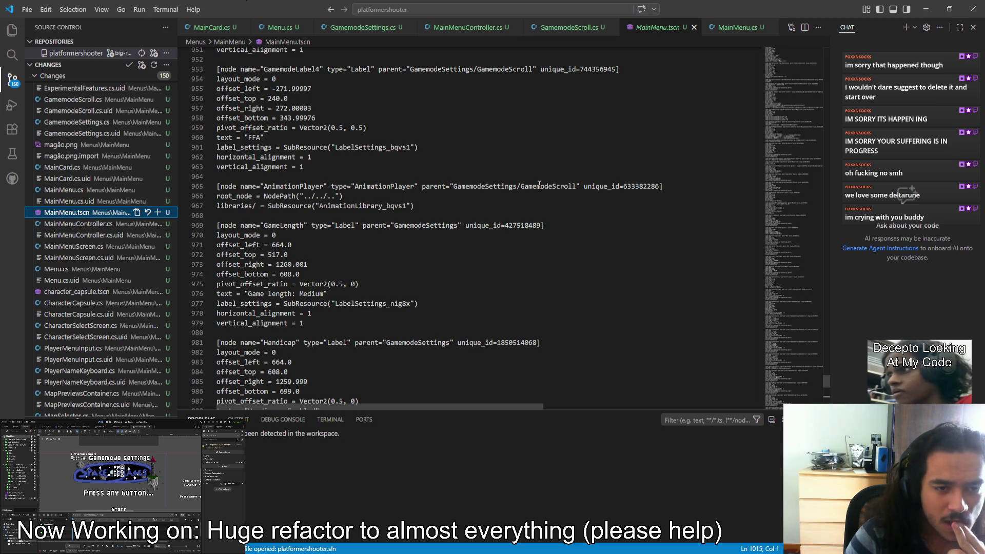
pyautogui.click(471, 205)
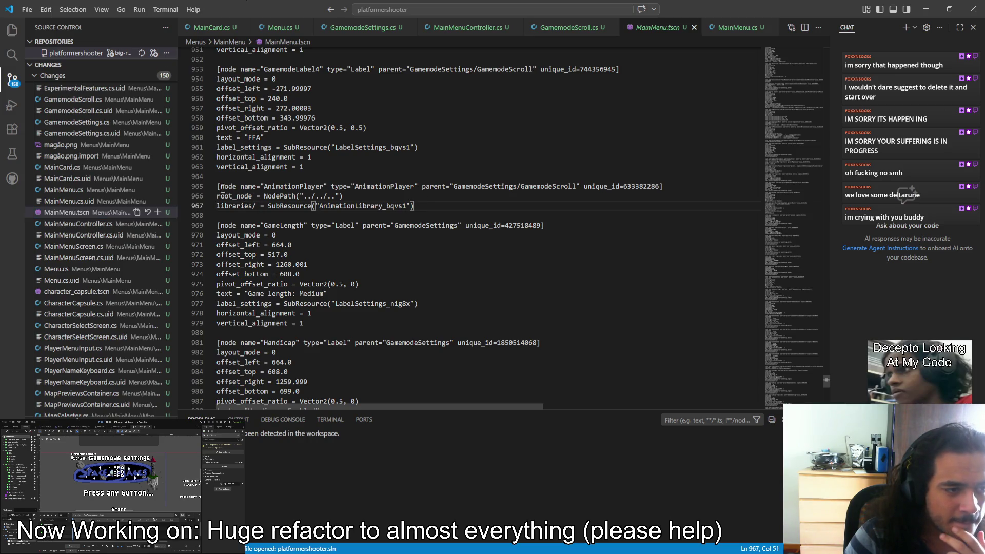
pyautogui.keyDown('shift'); pyautogui.click(217, 187); pyautogui.keyUp('shift')
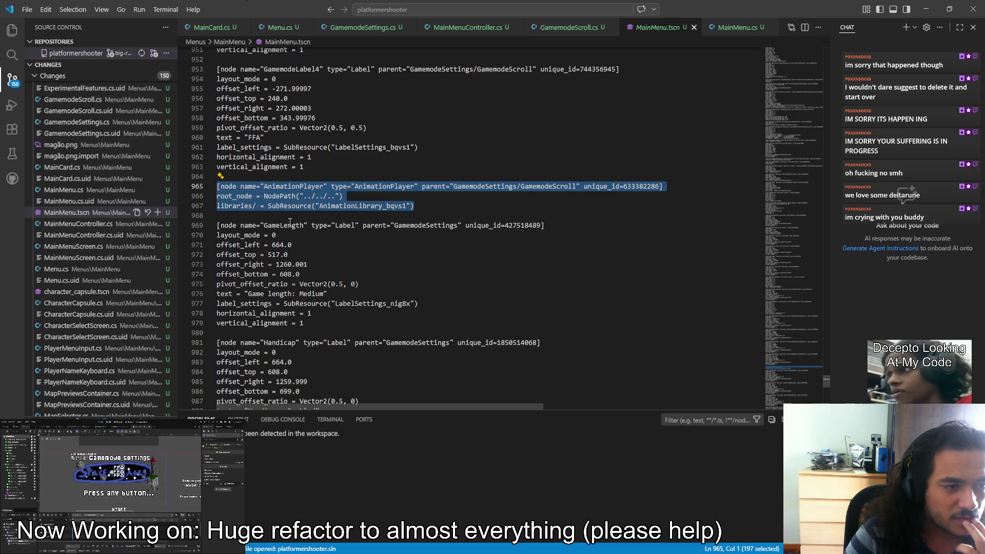
pyautogui.scroll(4, 281, 217)
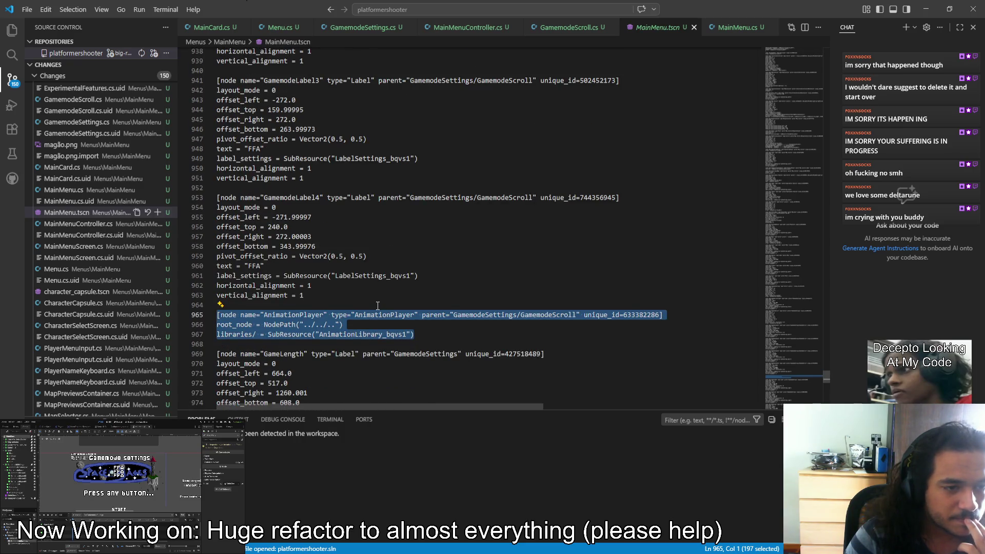
pyautogui.scroll(3, 378, 306)
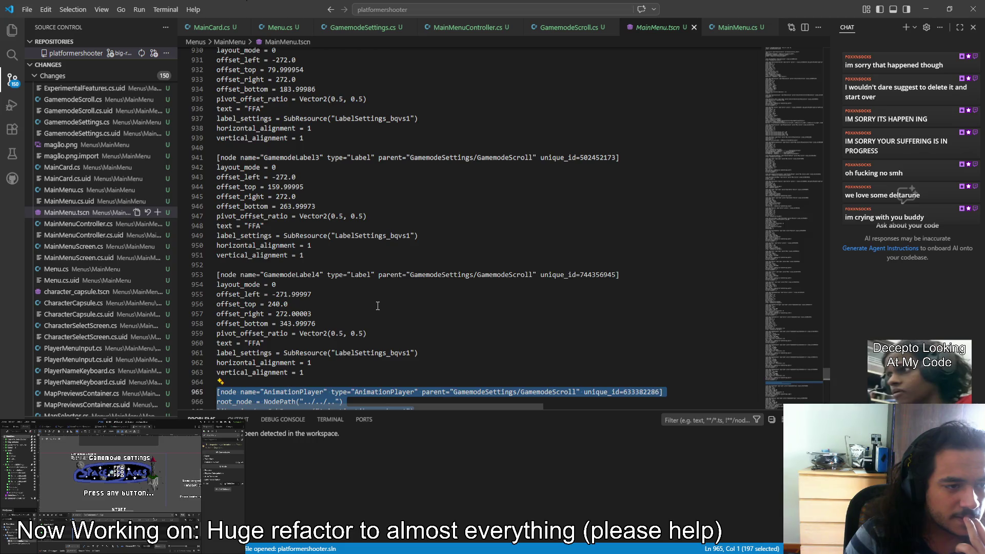
pyautogui.scroll(-4, 378, 306)
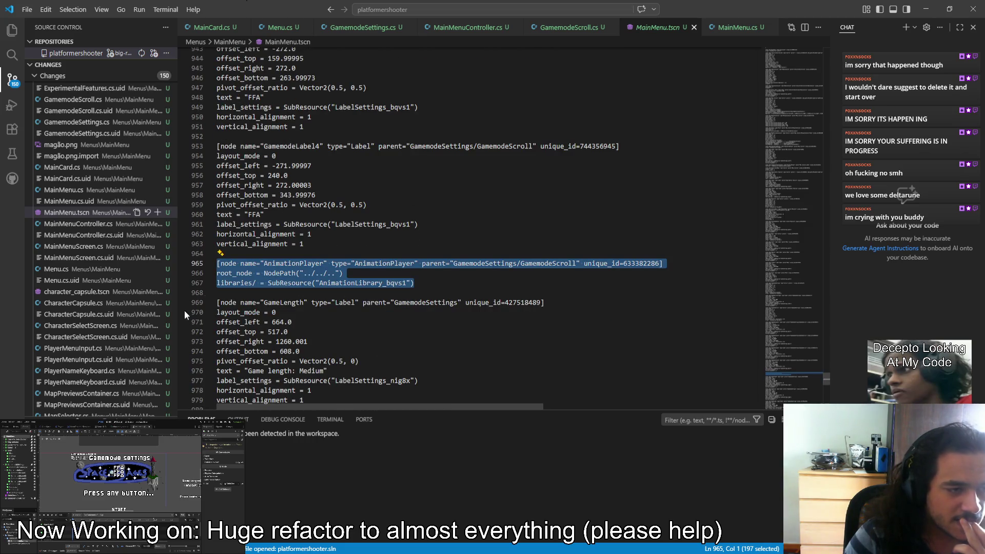
# Quick-open MainMenu.tscn by searching 'mainmen' and clear the preselected lines.
pyautogui.click(415, 10)
pyautogui.write('mainmen')
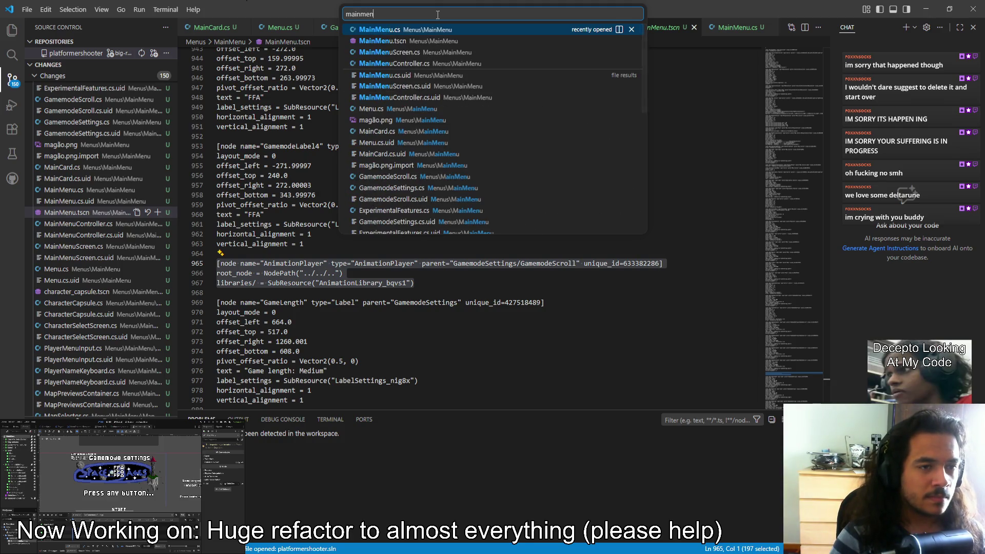
pyautogui.press('Escape')
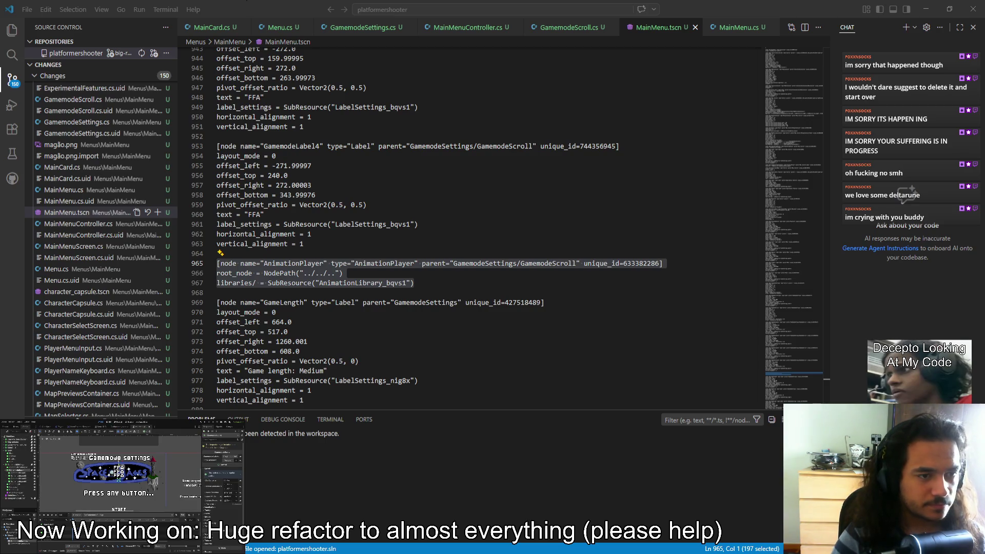
pyautogui.click(358, 16)
pyautogui.click(379, 11)
pyautogui.write('ma')
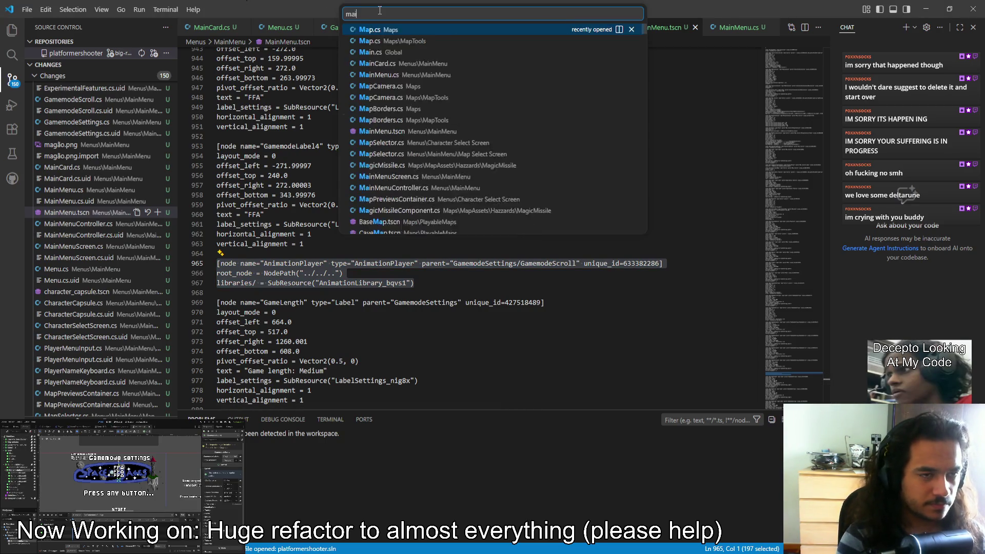
pyautogui.write('inmen')
pyautogui.press('Escape')
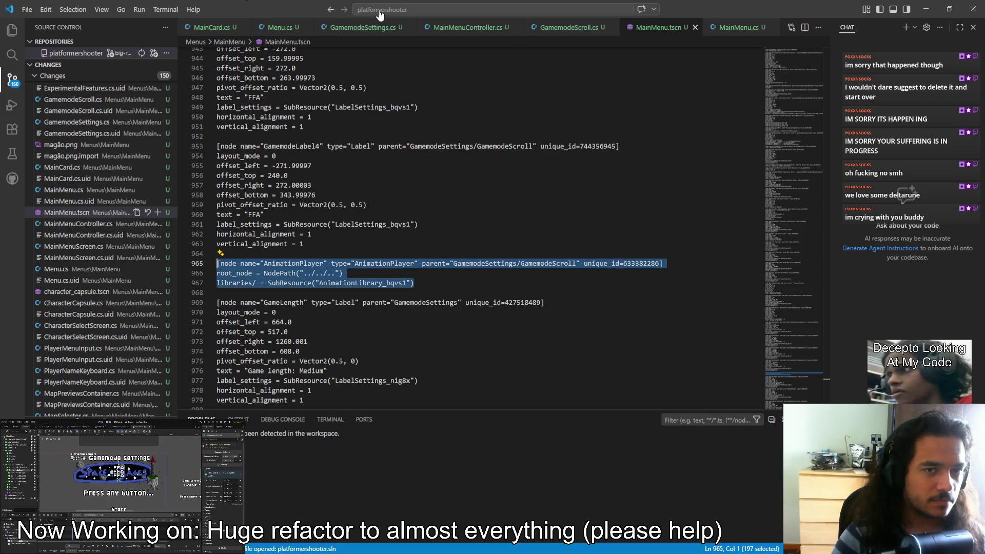
pyautogui.click(695, 27)
pyautogui.click(503, 11)
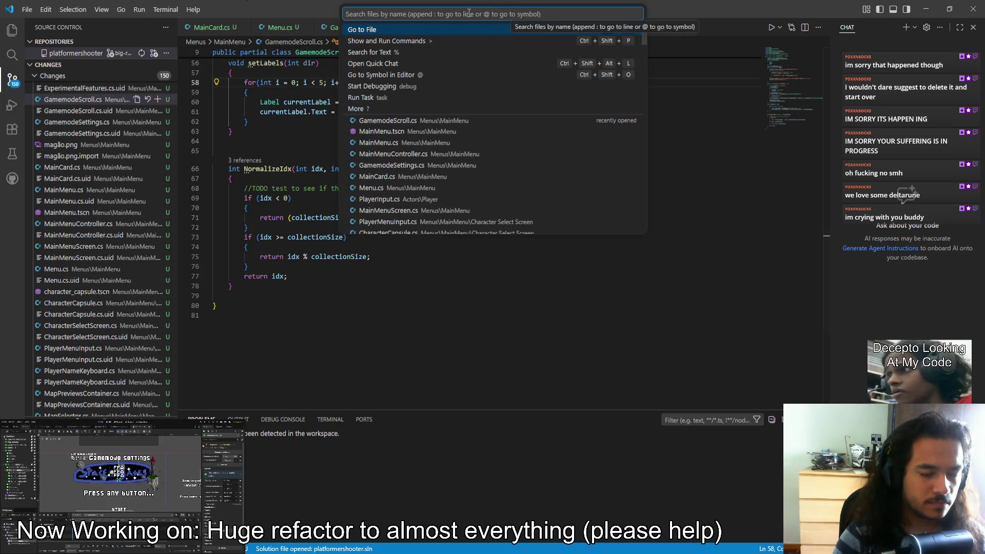
pyautogui.write('mainmen')
pyautogui.press('Down')
pyautogui.press('Return')
pyautogui.click(422, 291)
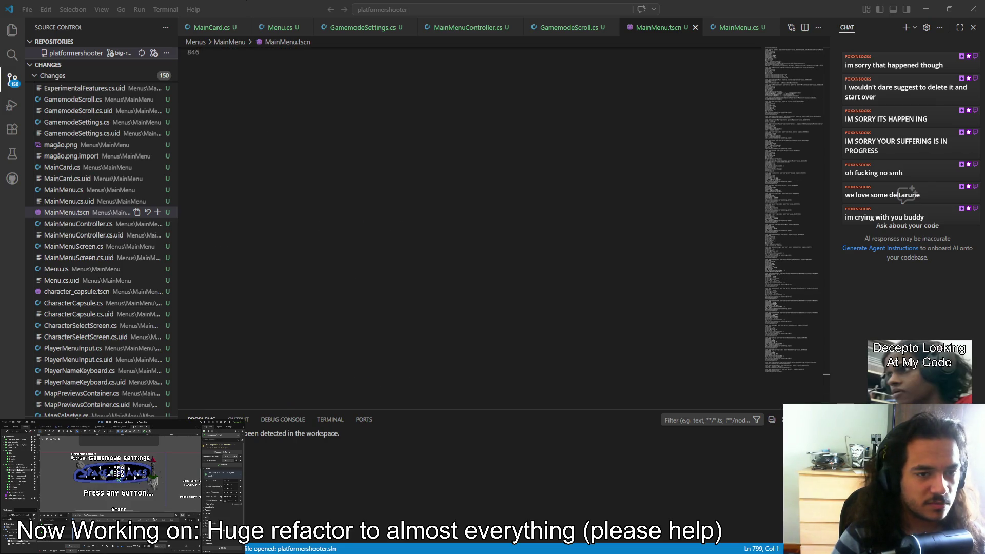
# Scroll MainMenu.tscn to the GamemodeLabel3/GamemodeLabel4 blocks, with the caret at line 798's end.
pyautogui.scroll(6, 494, 253)
pyautogui.scroll(15, 494, 253)
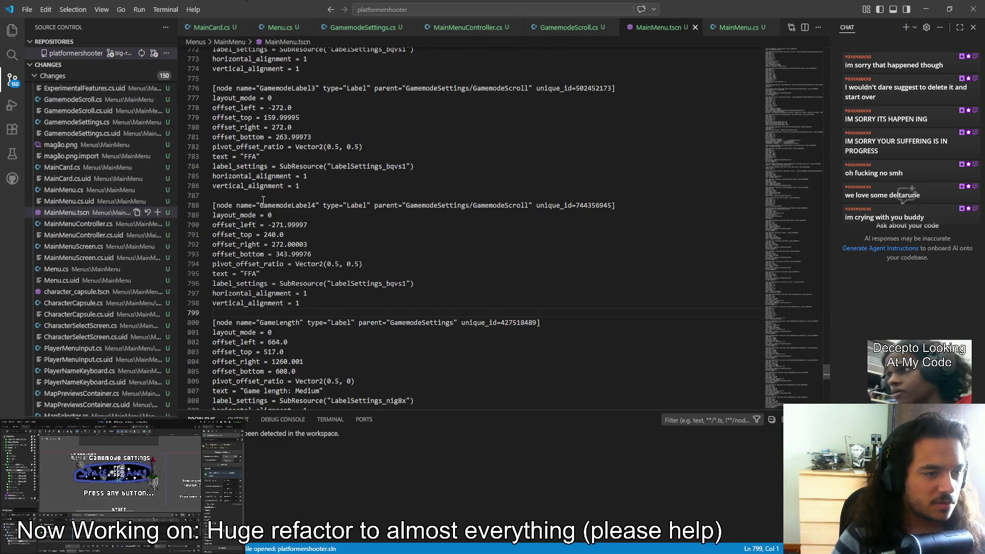
pyautogui.scroll(-1, 289, 241)
pyautogui.scroll(-3, 290, 308)
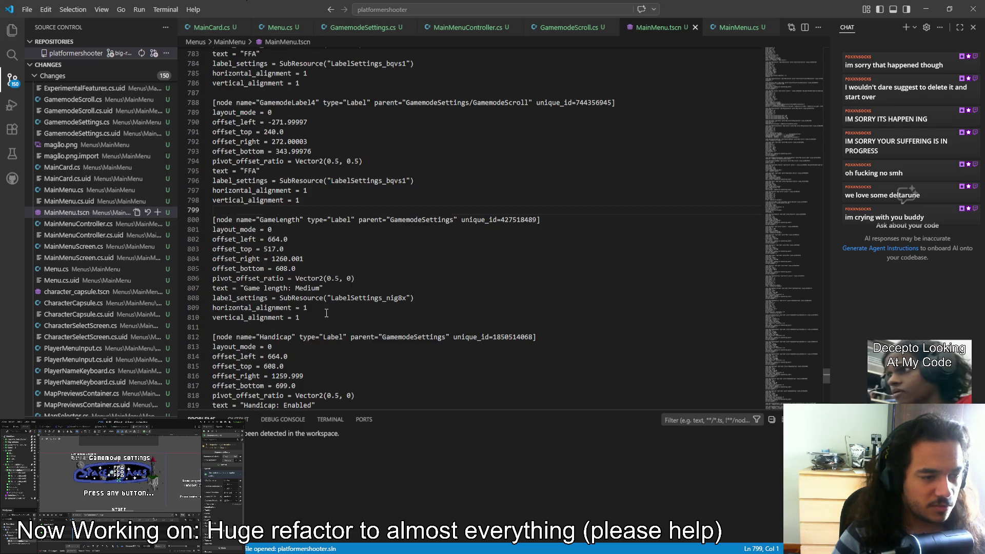
pyautogui.click(310, 205)
pyautogui.scroll(2, 303, 232)
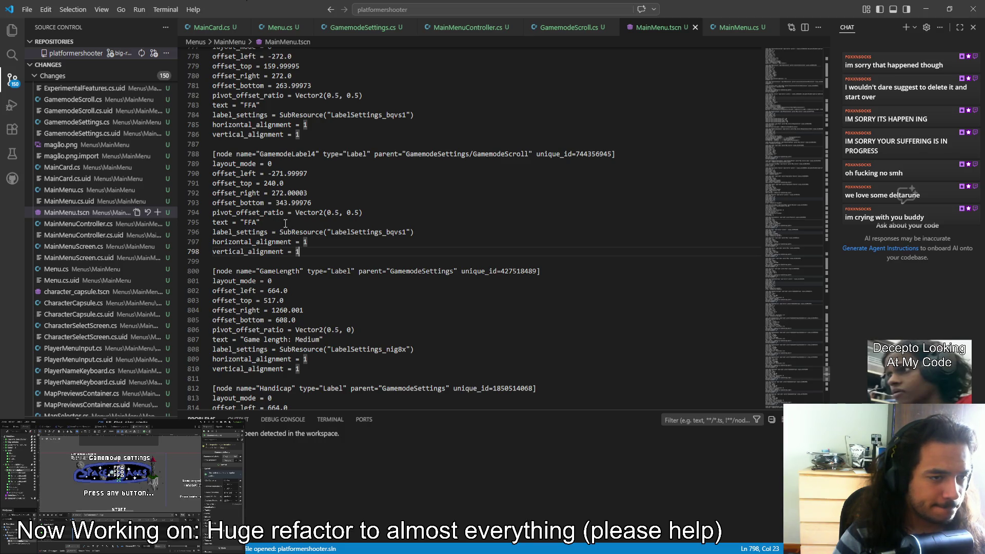
pyautogui.scroll(1, 285, 222)
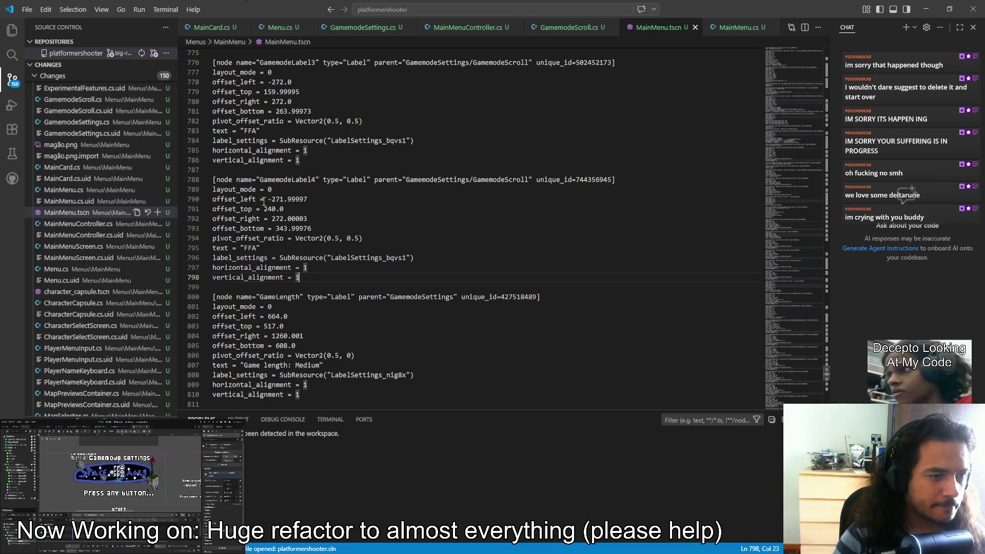
pyautogui.scroll(1, 273, 210)
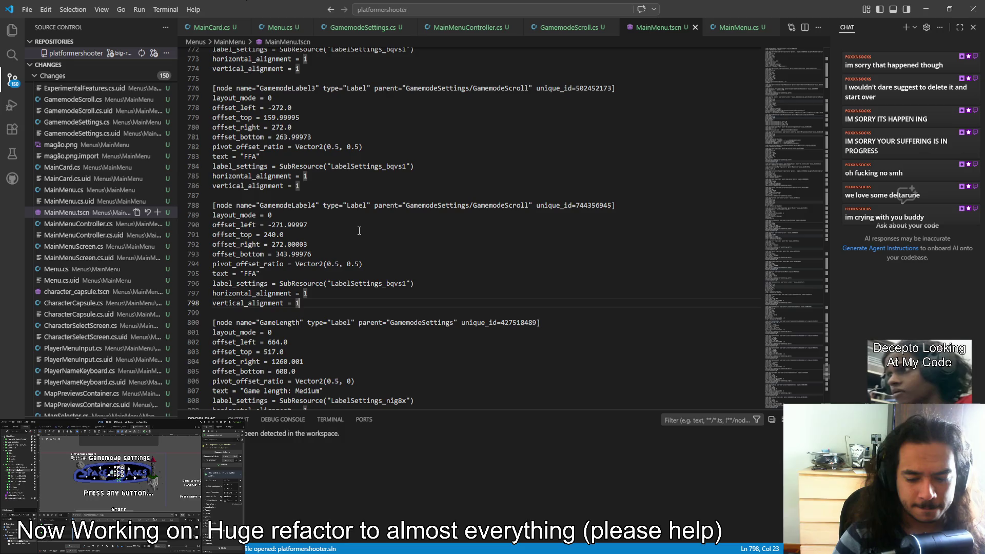
pyautogui.scroll(1, 267, 237)
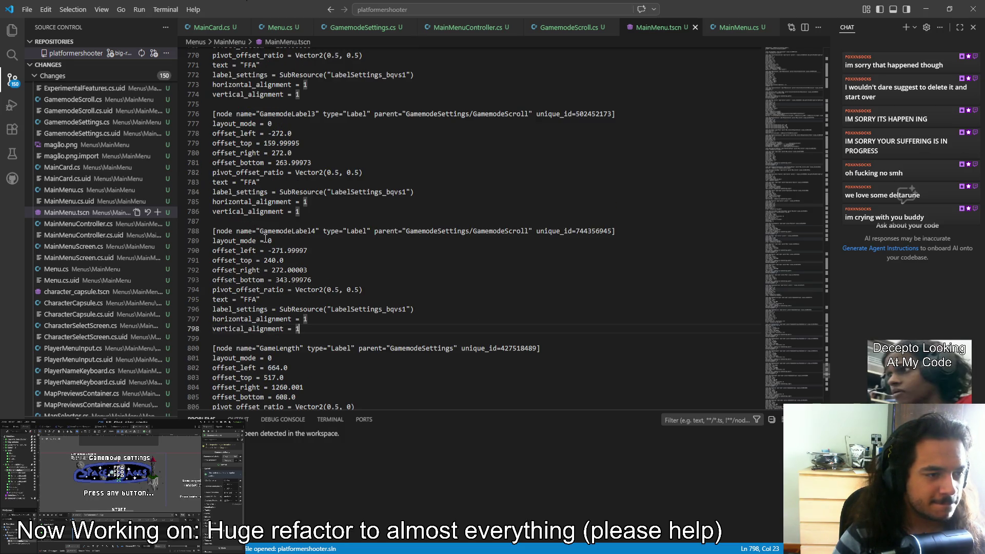
pyautogui.scroll(1, 259, 246)
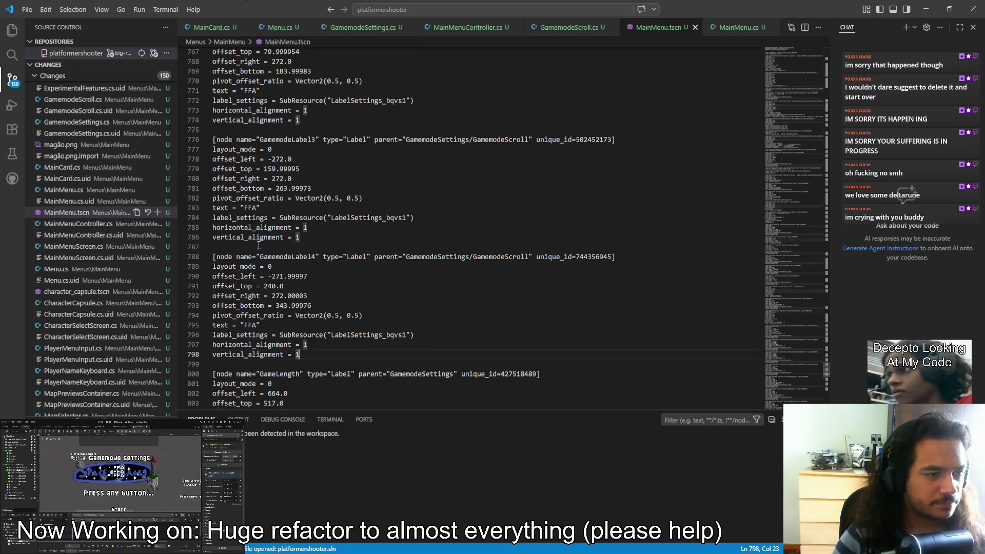
pyautogui.scroll(2, 266, 249)
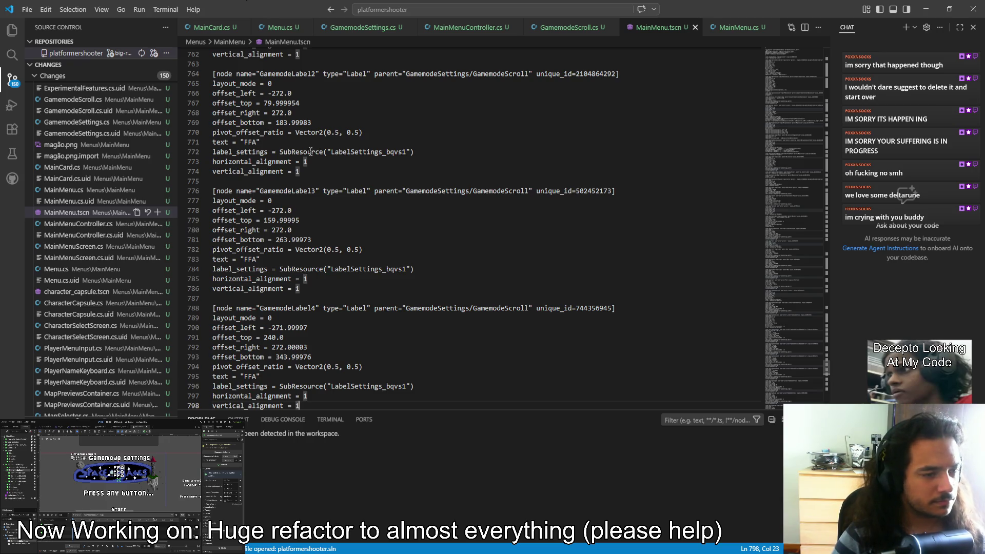
pyautogui.scroll(-2, 308, 211)
pyautogui.scroll(-2, 326, 241)
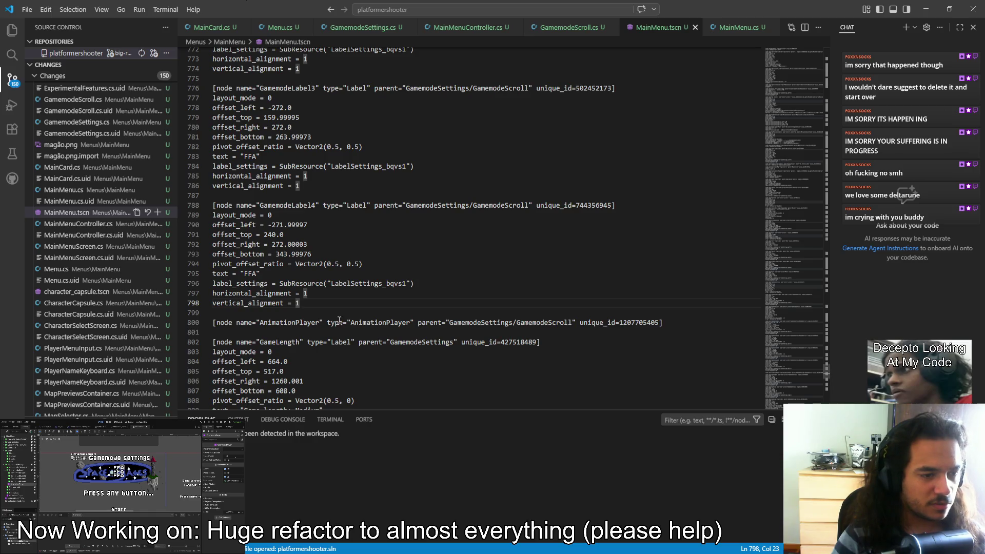
pyautogui.scroll(-2, 339, 297)
pyautogui.moveTo(681, 271); pyautogui.dragTo(173, 272)
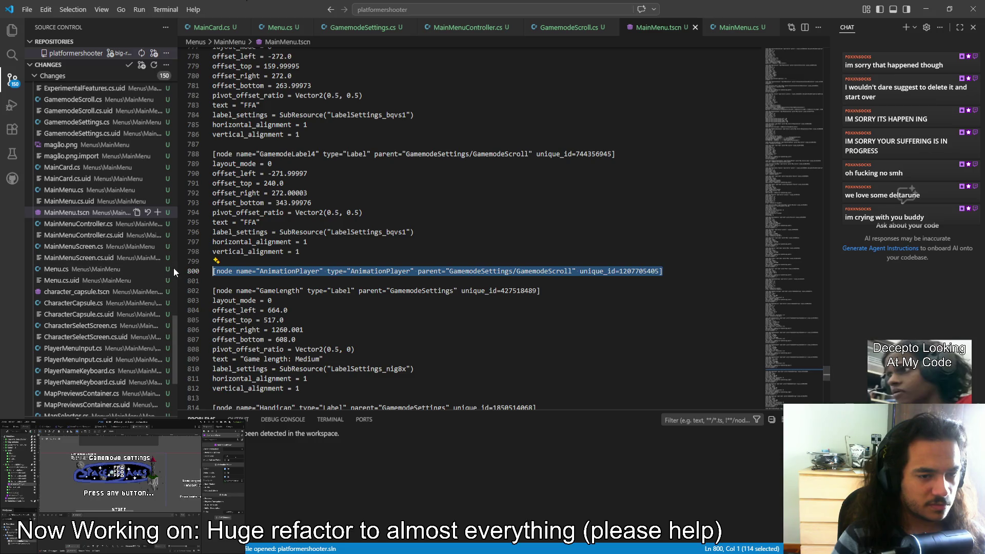
pyautogui.click(557, 272)
pyautogui.click(567, 299)
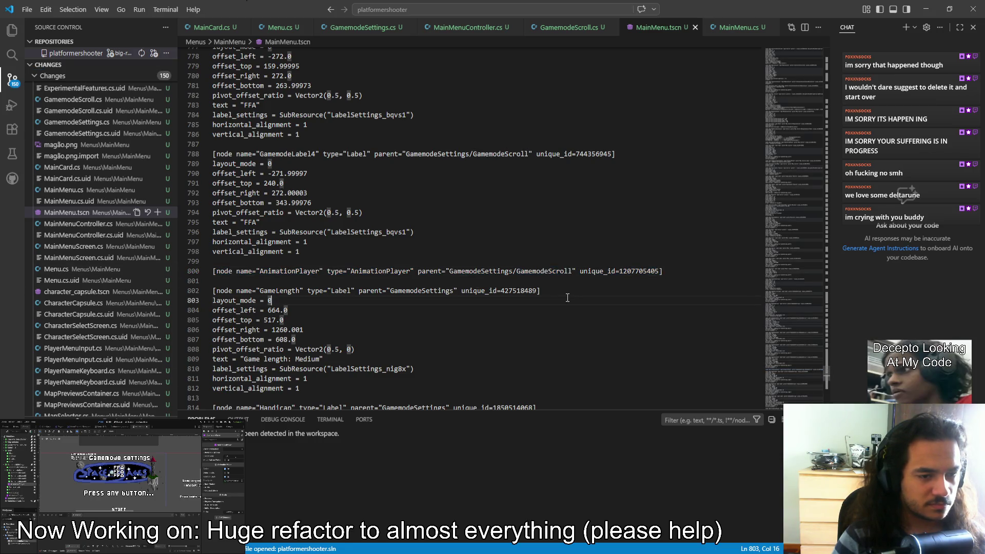
pyautogui.click(680, 271)
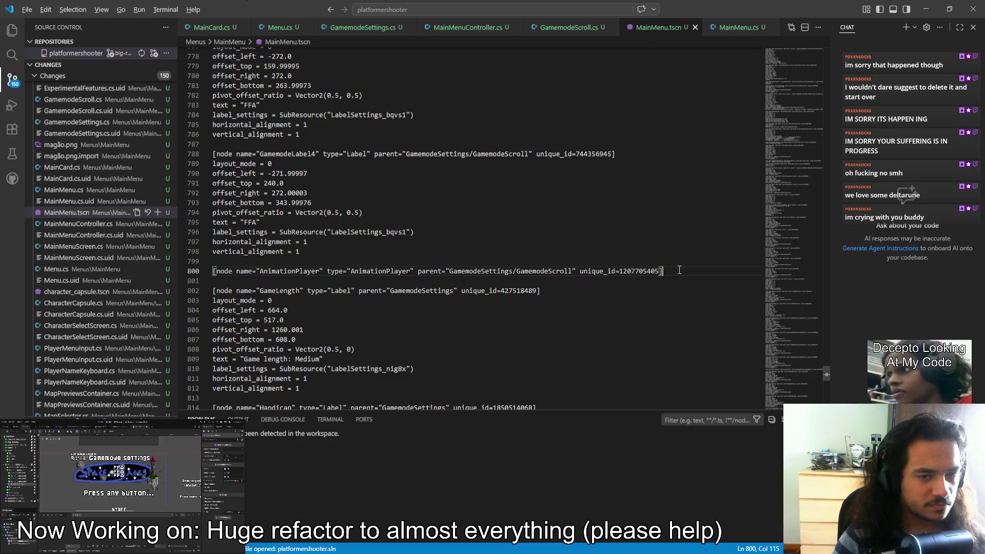
pyautogui.hotkey('alt', 'Tab')
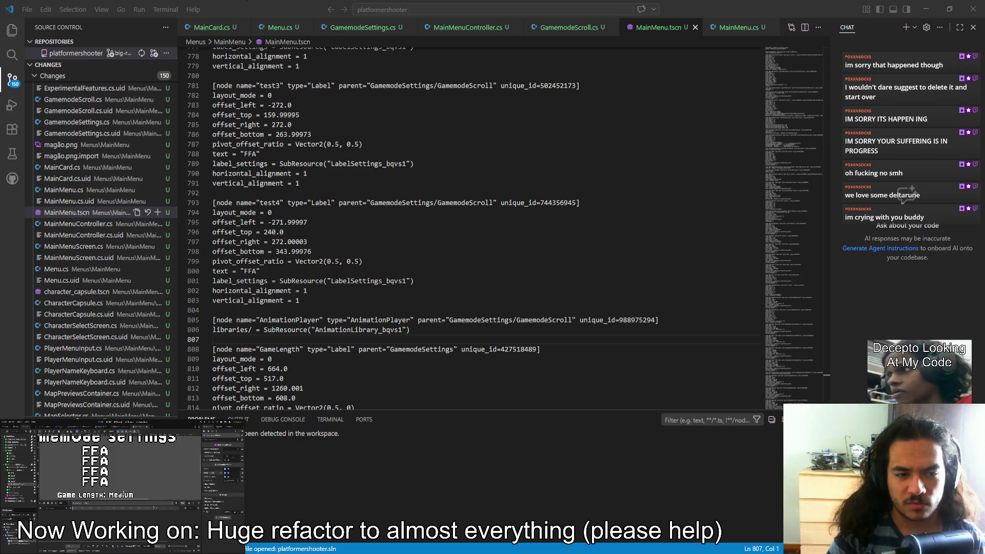
# Select the FFA label nodes in Godot's scene tree.
pyautogui.click(21, 473)
pyautogui.keyDown('shift'); pyautogui.click(20, 481); pyautogui.keyUp('shift')
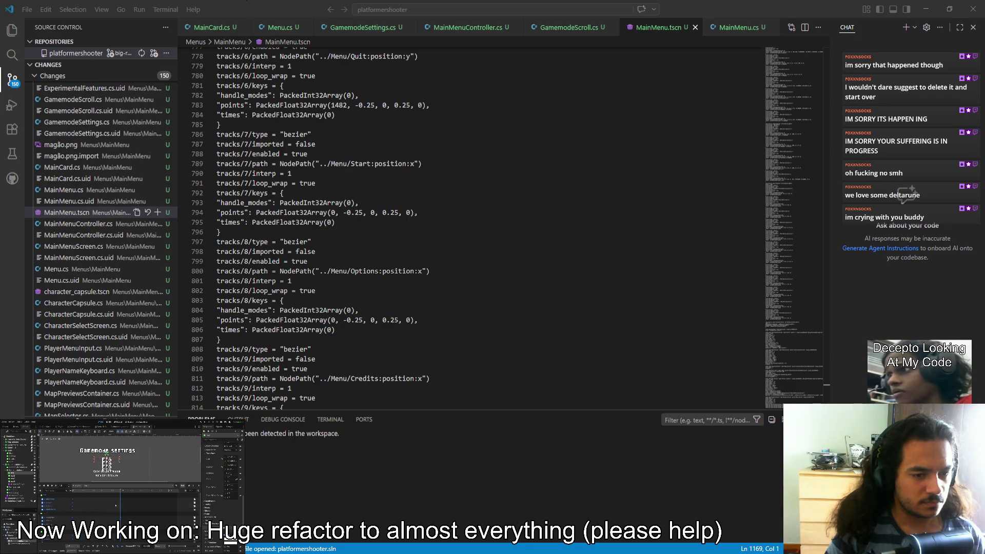
pyautogui.click(118, 505)
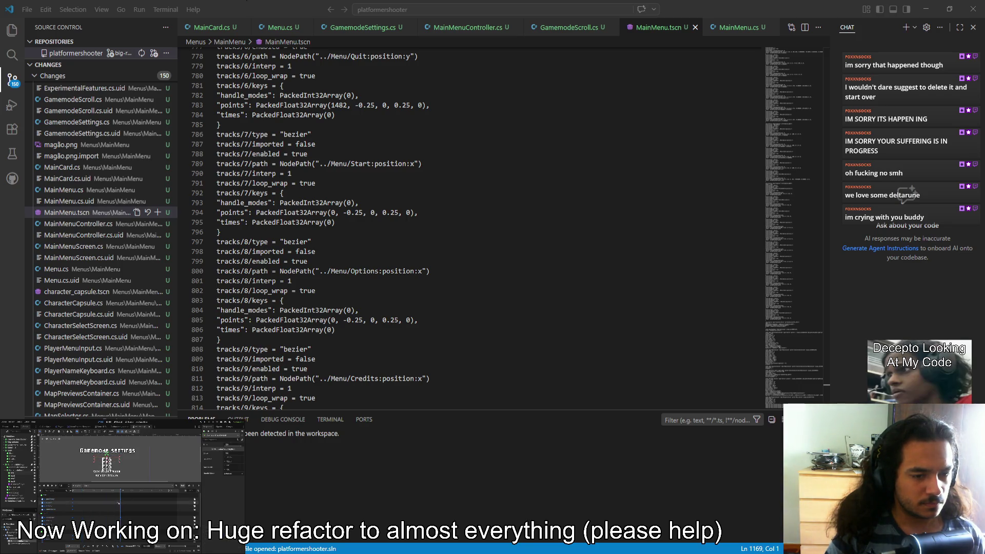
pyautogui.click(105, 498)
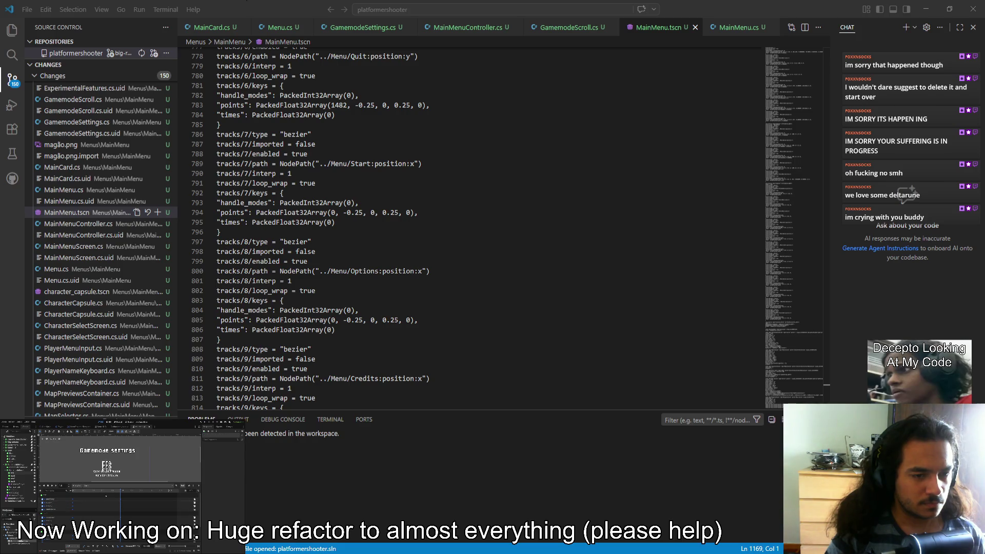
pyautogui.click(71, 507)
pyautogui.moveTo(71, 506); pyautogui.dragTo(121, 507)
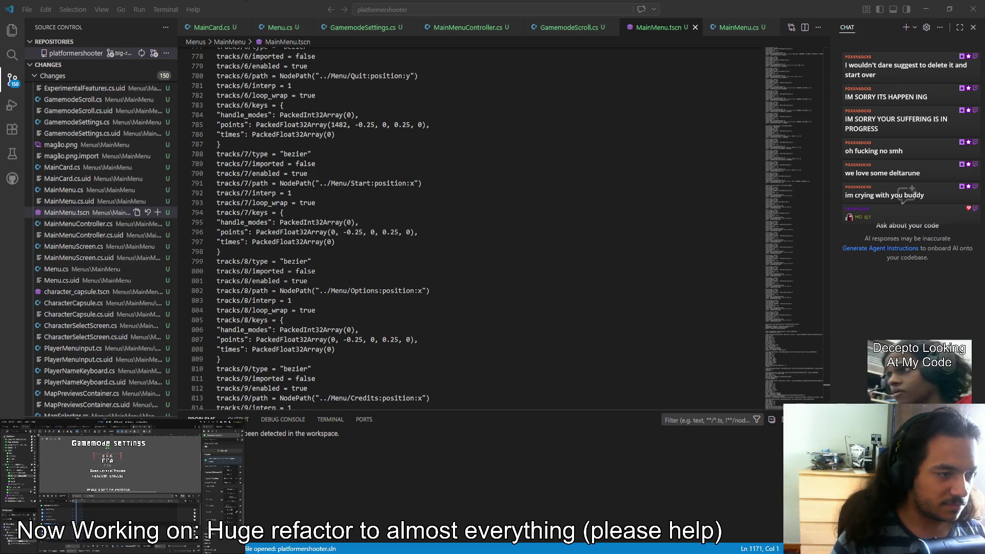
# Move the cursor down one line in MainMenu.tscn.
pyautogui.press('Down')
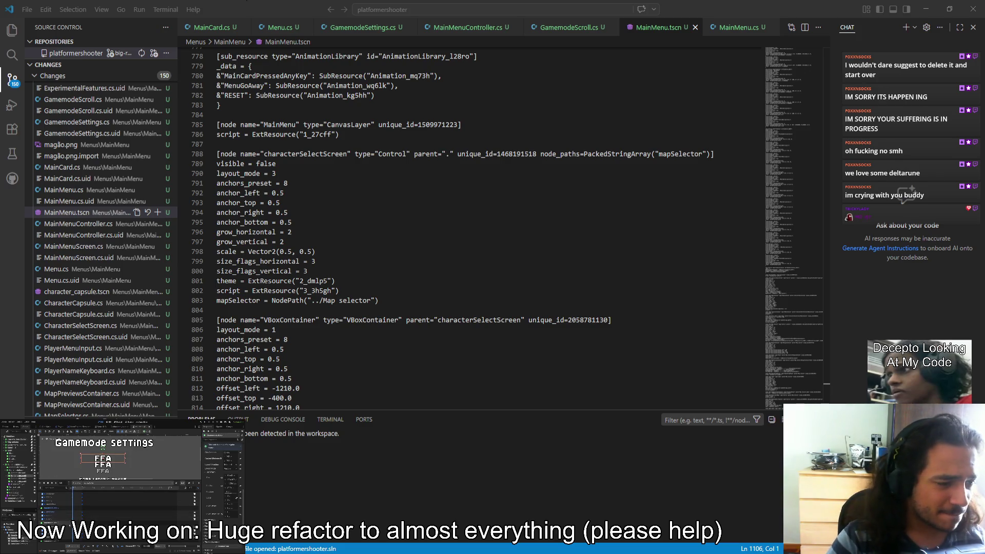
# Switch to the other application window with Alt+Tab.
pyautogui.hotkey('alt', 'Tab')
# Switch back with Alt+Tab and move up one line in the scene file.
pyautogui.hotkey('alt', 'Tab')
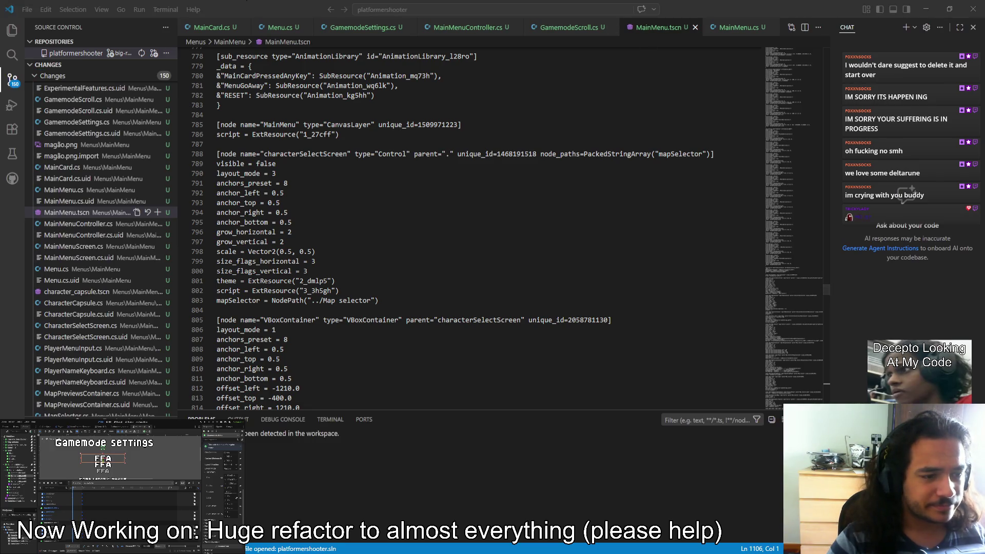
pyautogui.hotkey('alt', 'Tab')
pyautogui.hotkey('alt', 'Tab')
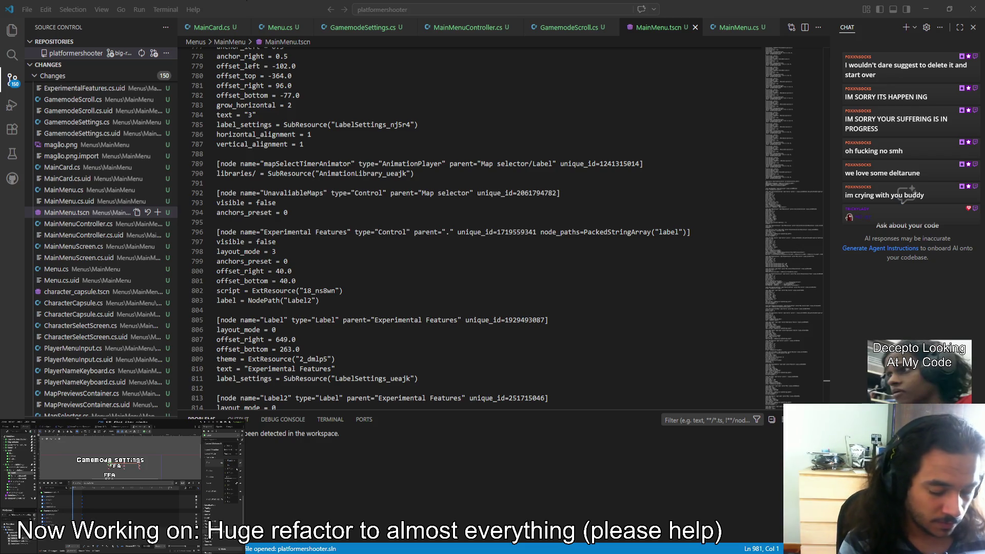
pyautogui.press('Up')
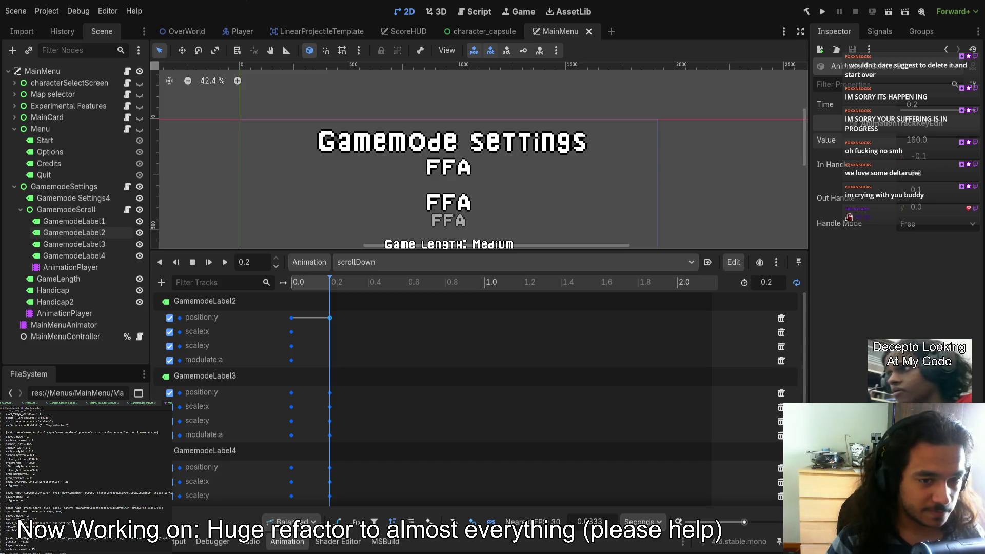
# Reset the scrollDown animation's playhead to 0.0.
pyautogui.click(292, 281)
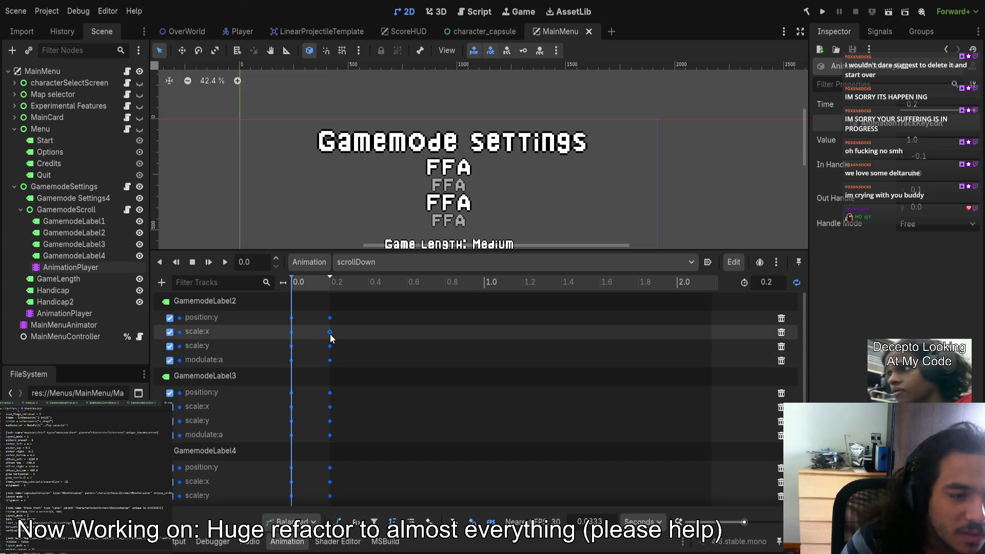
# Set GamemodeLabel2's position:y keyframe at 0.0 to Free handle mode, previewing the motion to 0.2 s.
pyautogui.click(294, 283)
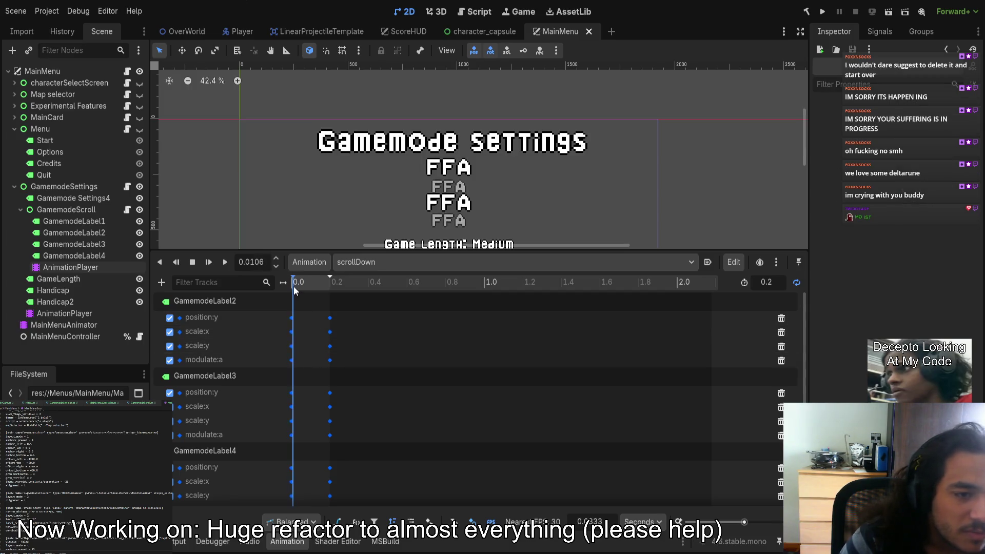
pyautogui.click(292, 318)
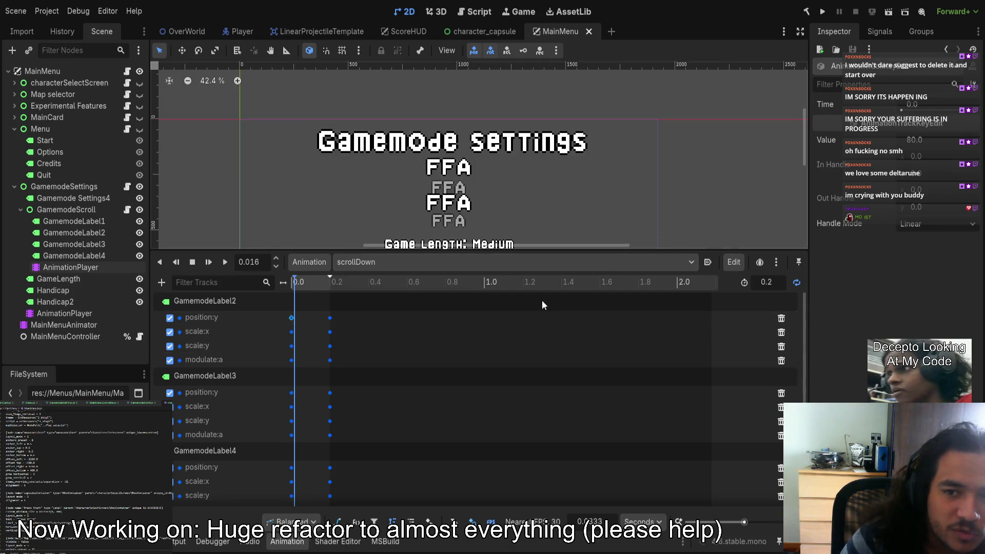
pyautogui.click(285, 284)
pyautogui.moveTo(287, 284); pyautogui.dragTo(330, 283)
pyautogui.click(912, 224)
pyautogui.click(922, 241)
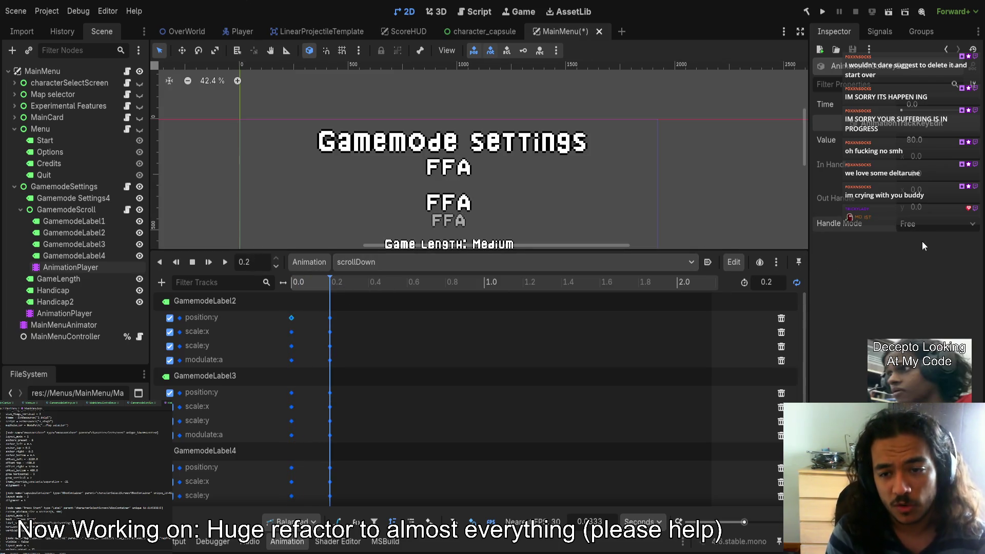
pyautogui.moveTo(333, 291); pyautogui.dragTo(297, 289)
pyautogui.click(291, 289)
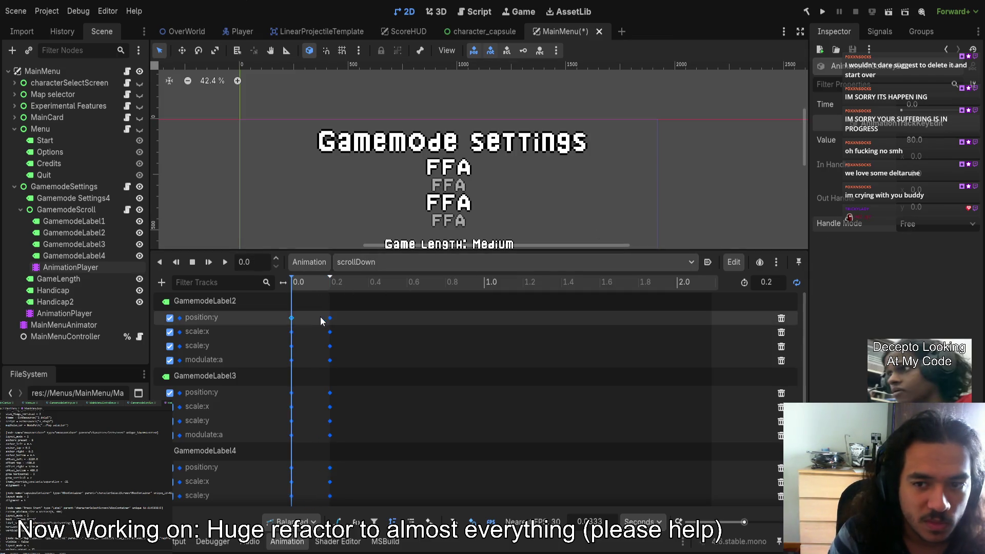
pyautogui.moveTo(356, 318); pyautogui.dragTo(280, 334)
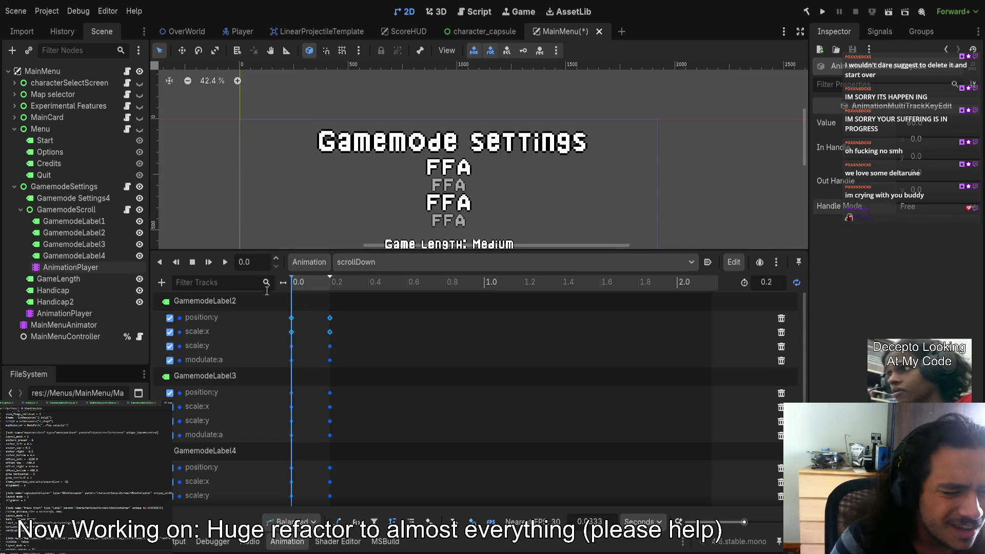
# Select GamemodeLabel2's position:y and scale keyframes, previewing the scroll motion.
pyautogui.click(291, 318)
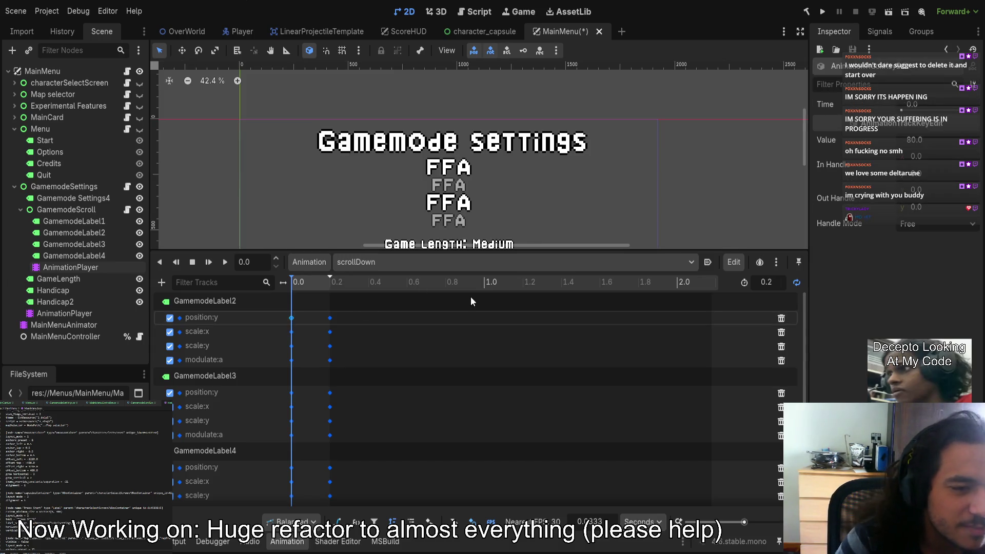
pyautogui.moveTo(313, 280)
pyautogui.mouseDown()
pyautogui.moveTo(322, 281)
pyautogui.moveTo(286, 287)
pyautogui.mouseUp()
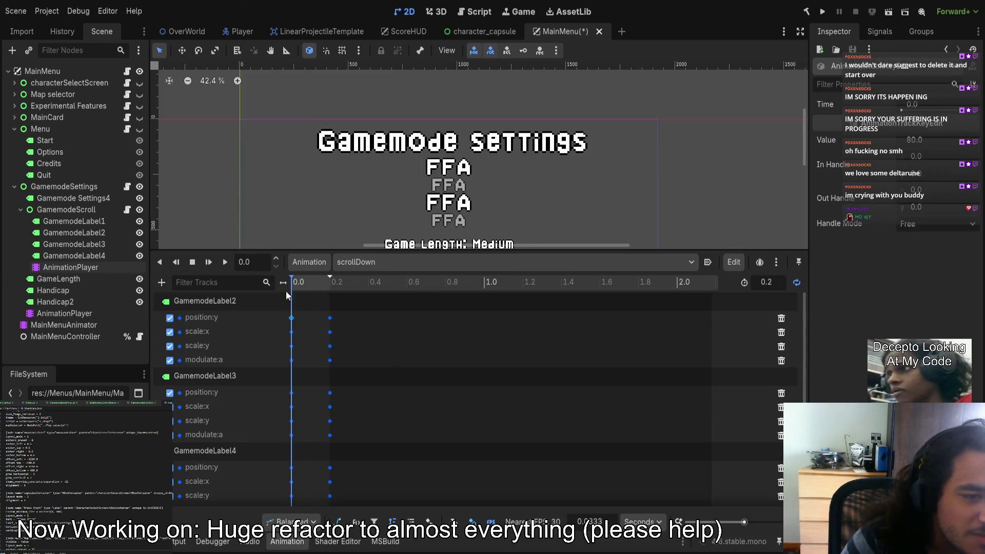
pyautogui.moveTo(342, 311); pyautogui.dragTo(286, 337)
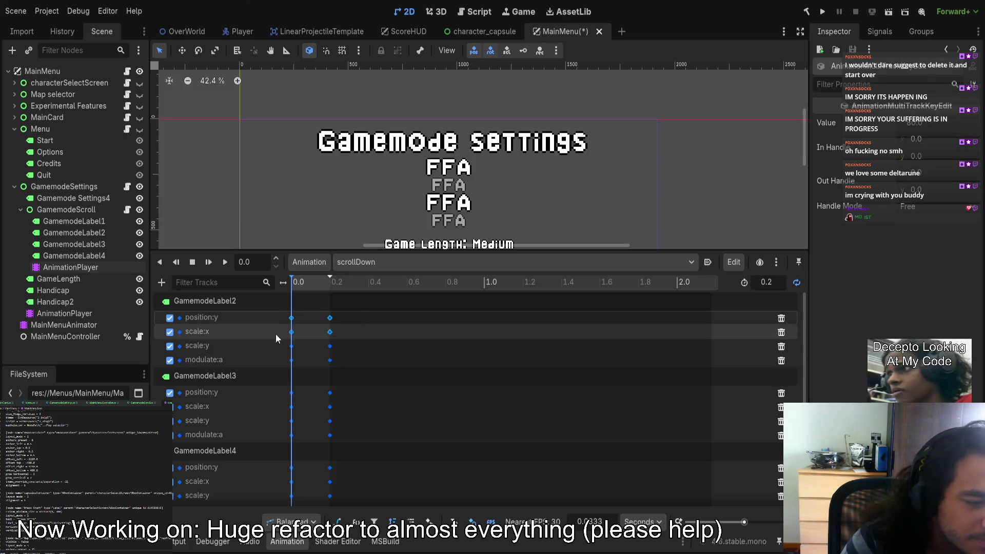
pyautogui.click(307, 283)
pyautogui.moveTo(307, 289)
pyautogui.mouseDown()
pyautogui.moveTo(330, 290)
pyautogui.moveTo(279, 288)
pyautogui.moveTo(305, 289)
pyautogui.moveTo(292, 288)
pyautogui.mouseUp()
pyautogui.moveTo(347, 327)
pyautogui.mouseDown()
pyautogui.moveTo(347, 346)
pyautogui.moveTo(295, 351)
pyautogui.mouseUp()
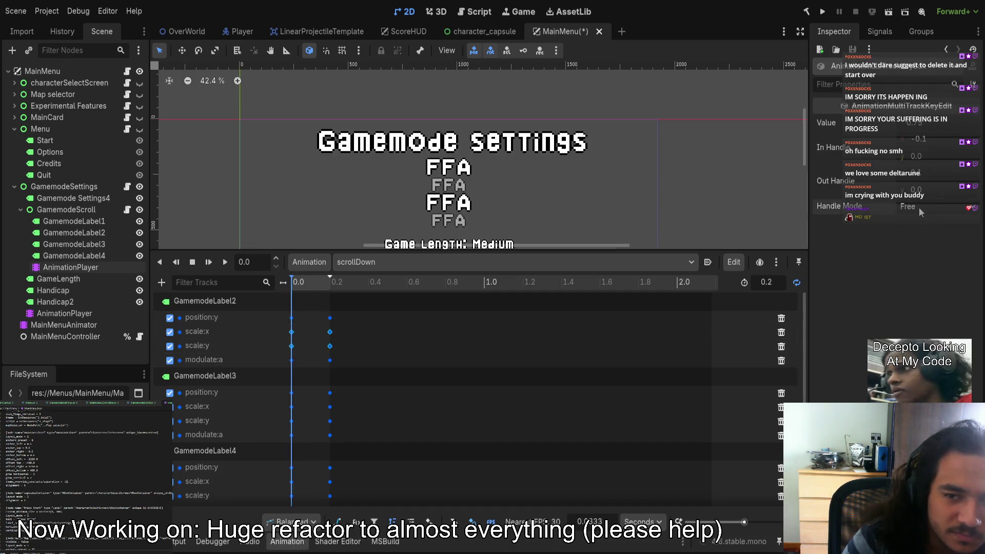
# Set the selected scale keyframes' in and out handle values to 0, then preview to 0.2 s.
pyautogui.click(921, 139)
pyautogui.write('0')
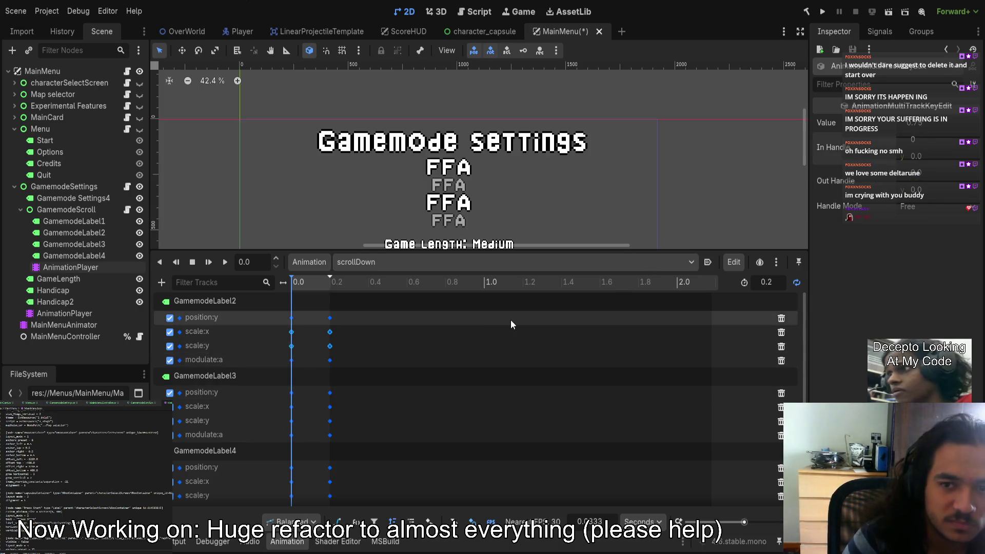
pyautogui.press('Return')
pyautogui.moveTo(290, 286)
pyautogui.mouseDown()
pyautogui.moveTo(325, 289)
pyautogui.moveTo(280, 289)
pyautogui.moveTo(340, 290)
pyautogui.moveTo(292, 290)
pyautogui.mouseUp()
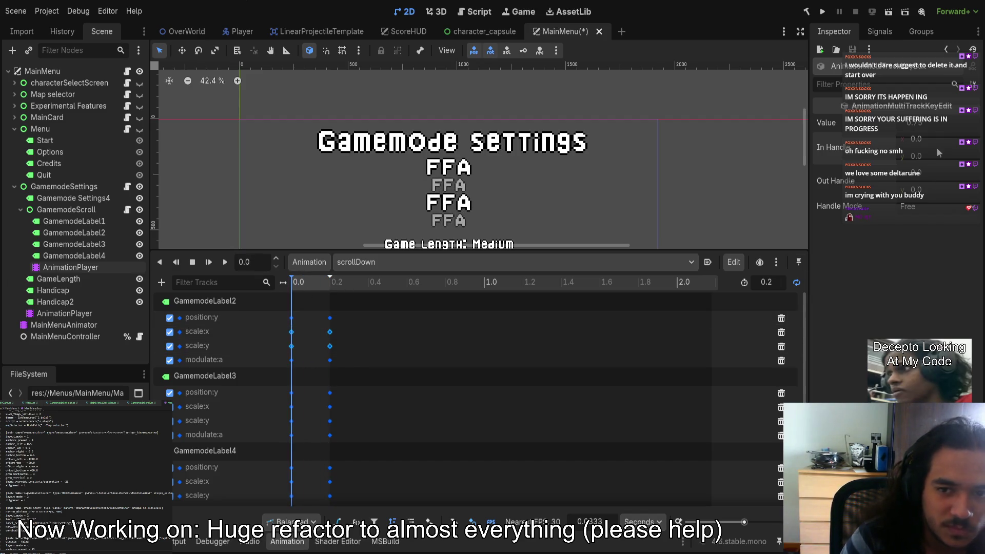
pyautogui.click(924, 139)
pyautogui.write('0')
pyautogui.press('Return')
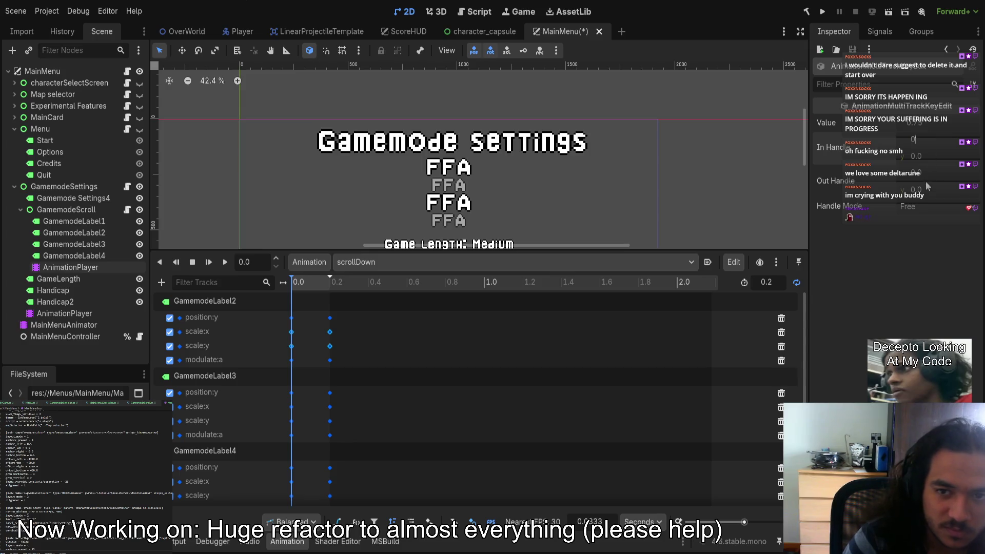
pyautogui.click(919, 190)
pyautogui.write('0')
pyautogui.press('Return')
pyautogui.click(918, 139)
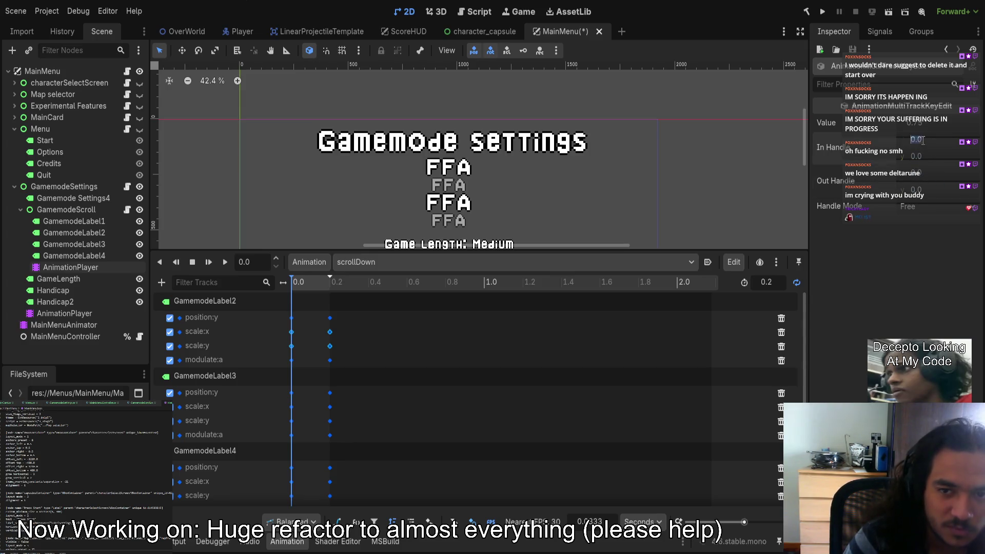
pyautogui.press('Return')
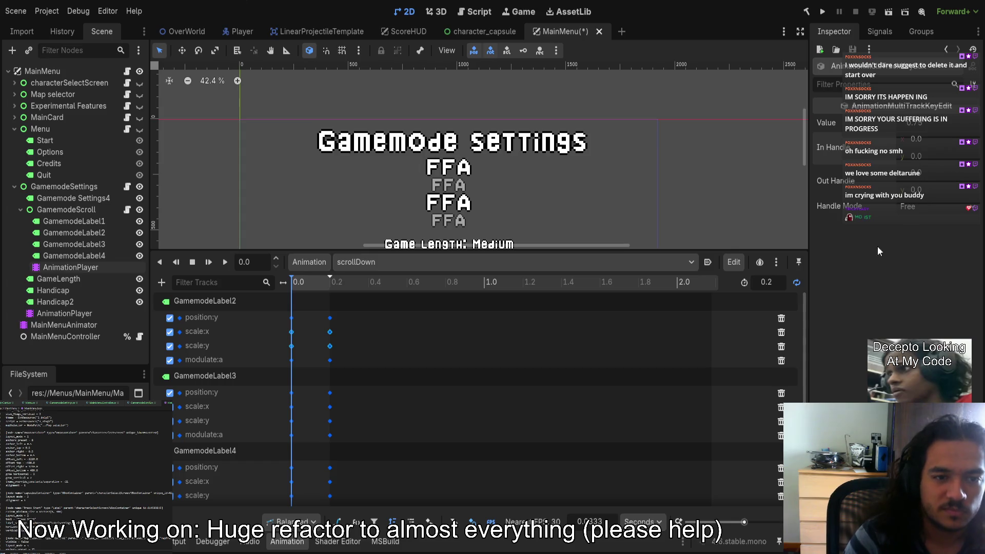
pyautogui.click(317, 283)
pyautogui.click(329, 283)
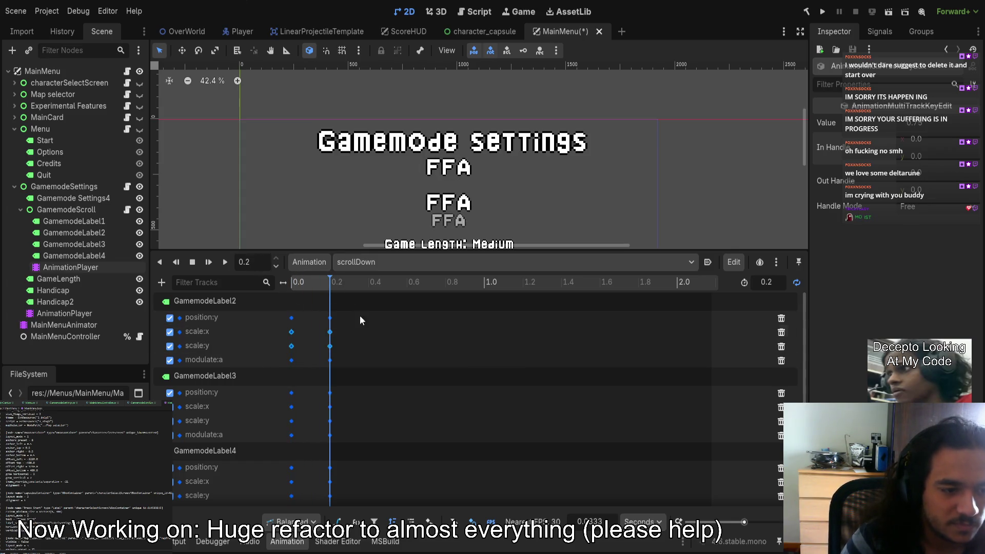
# Zero the out handle on the position:y keyframe at 0.2 and scrub through the animation.
pyautogui.click(326, 349)
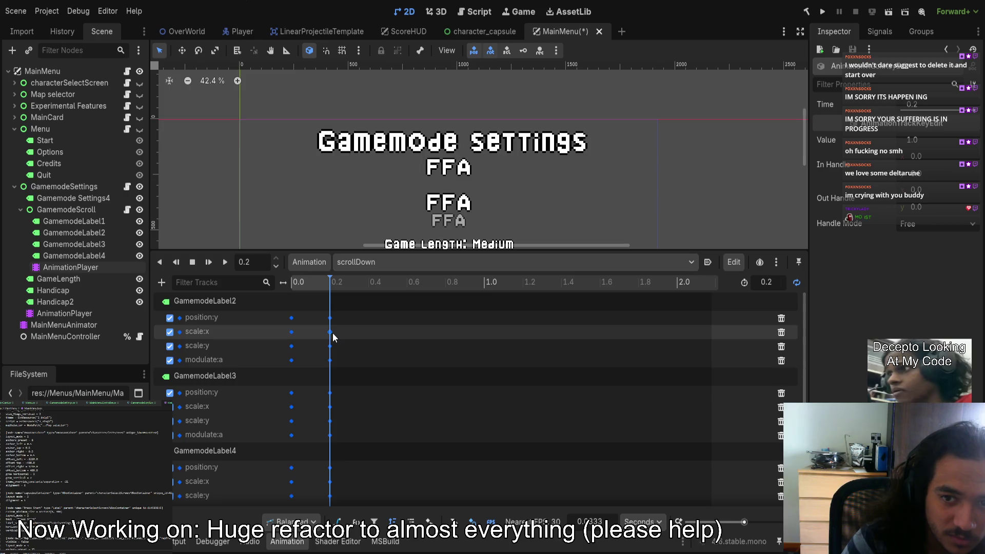
pyautogui.click(292, 332)
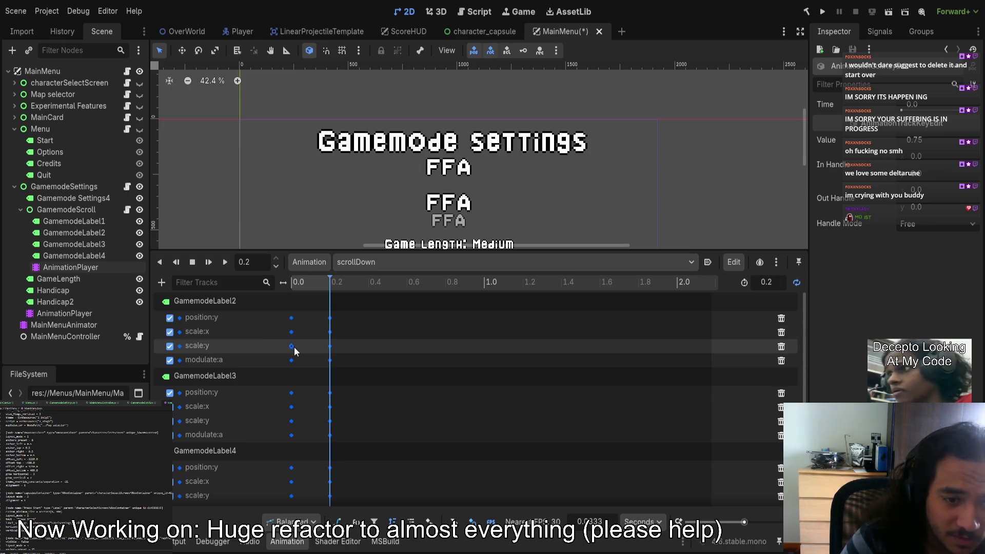
pyautogui.click(330, 333)
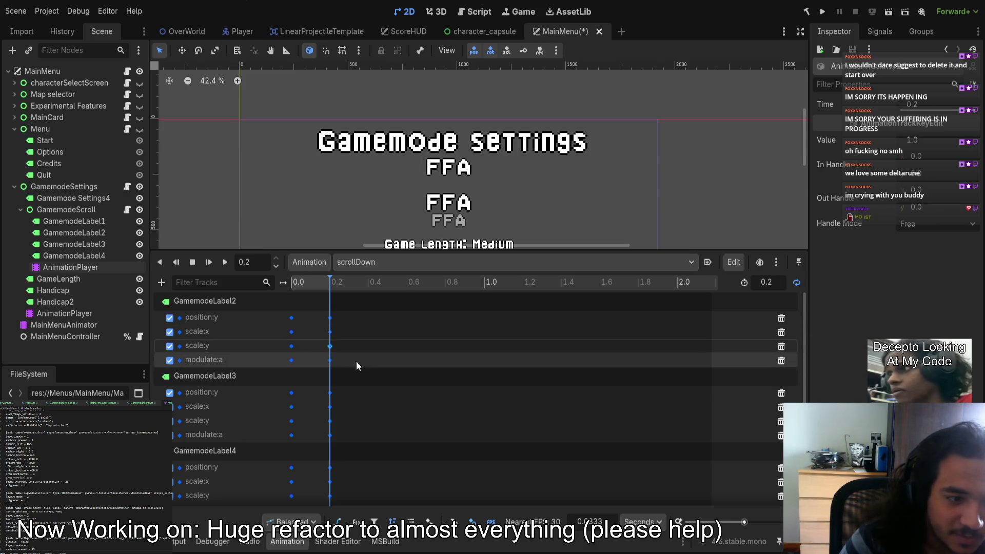
pyautogui.click(330, 318)
pyautogui.click(923, 190)
pyautogui.write('0')
pyautogui.press('Return')
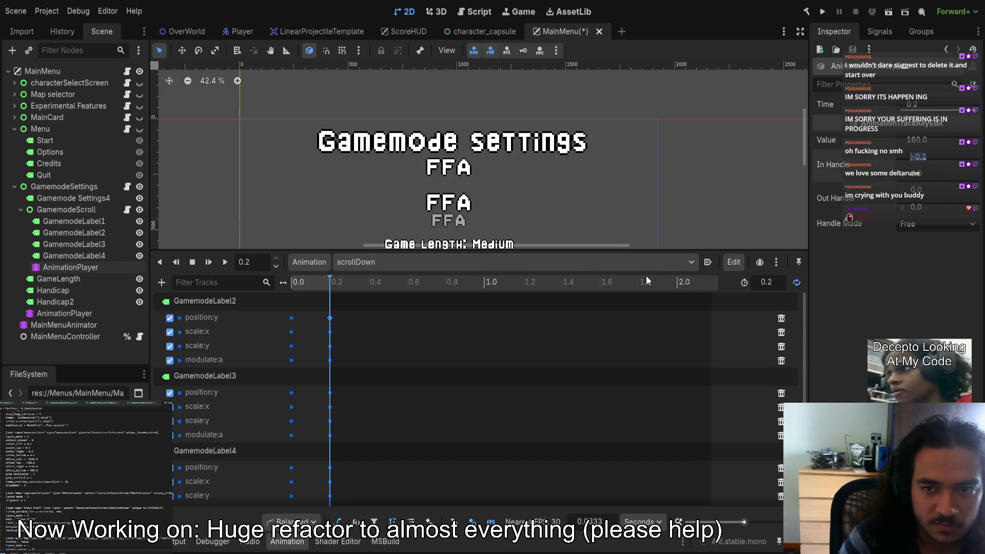
pyautogui.click(292, 318)
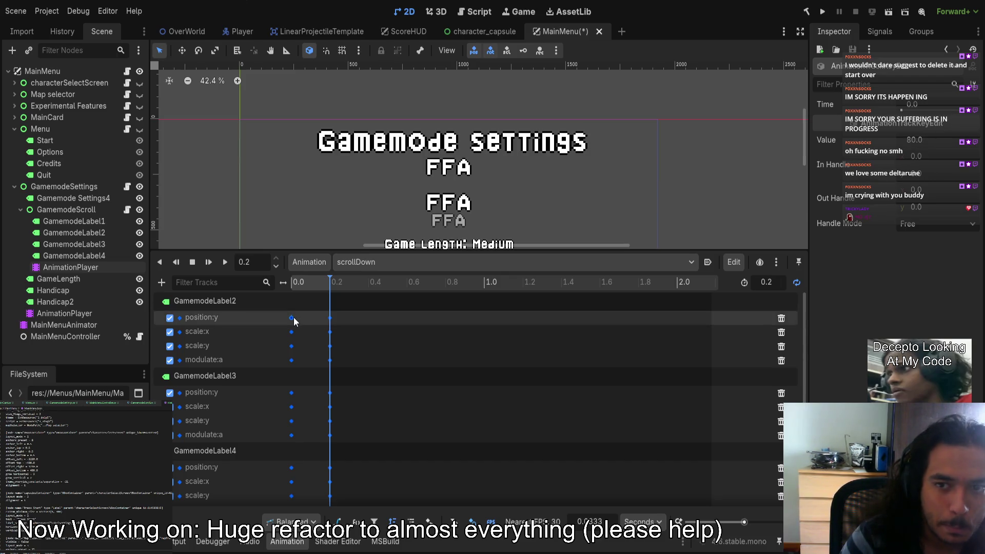
pyautogui.moveTo(284, 290)
pyautogui.mouseDown()
pyautogui.moveTo(339, 294)
pyautogui.moveTo(257, 302)
pyautogui.mouseUp()
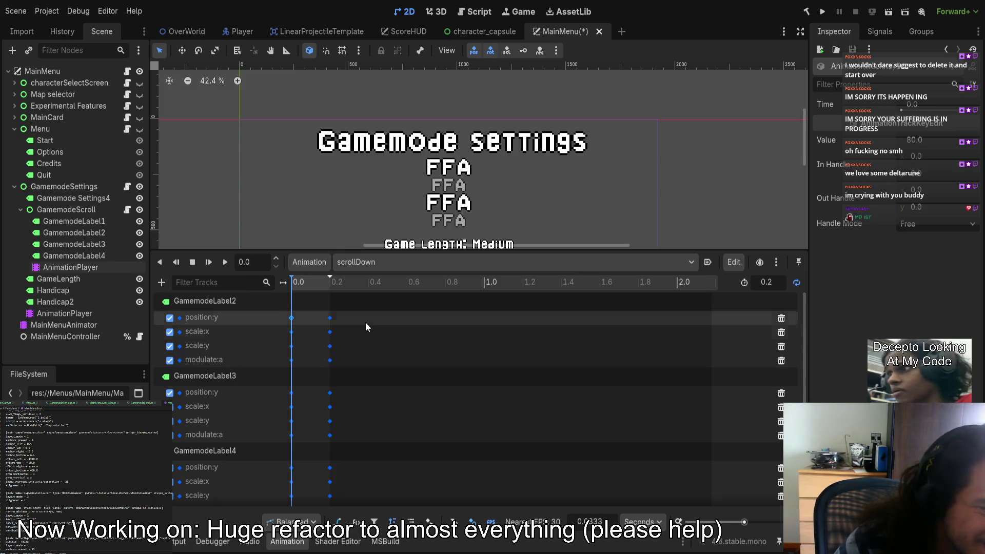
pyautogui.moveTo(300, 284)
pyautogui.mouseDown()
pyautogui.moveTo(325, 280)
pyautogui.moveTo(287, 283)
pyautogui.moveTo(333, 284)
pyautogui.moveTo(291, 288)
pyautogui.mouseUp()
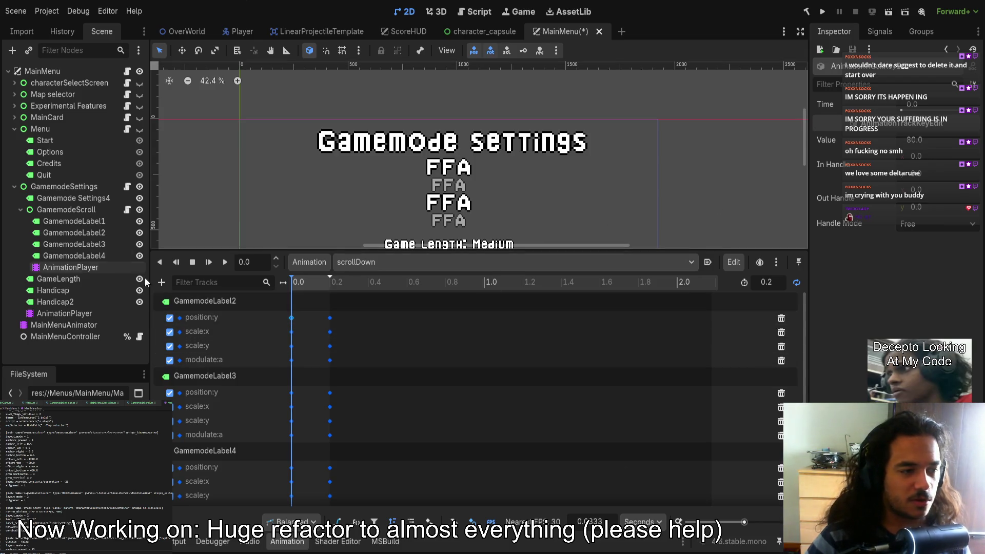
# Delete GamemodeLabel2's three scrollDown tracks, reset the playhead to 0, and save with Ctrl+S.
pyautogui.click(88, 233)
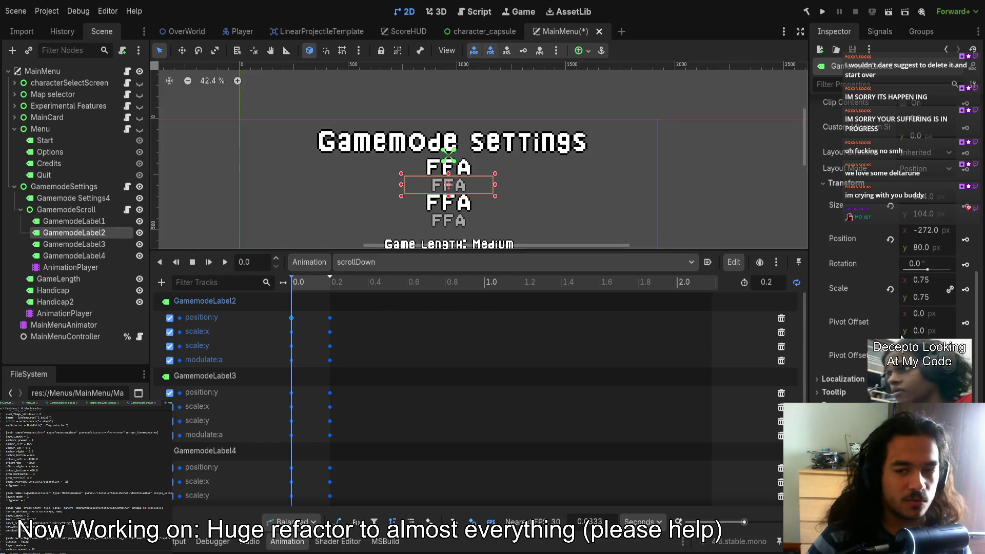
pyautogui.scroll(-5, 916, 331)
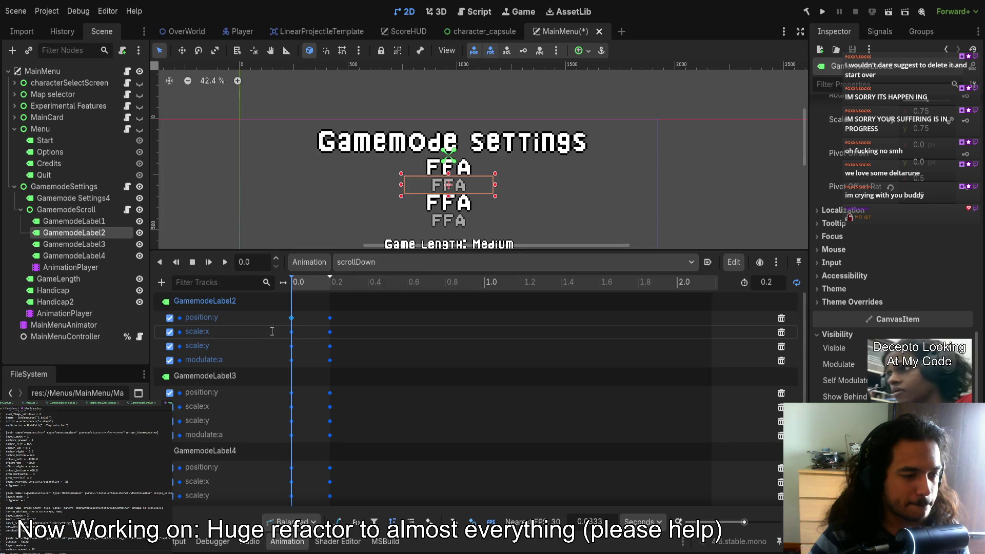
pyautogui.click(780, 319)
pyautogui.click(784, 318)
pyautogui.click(785, 318)
pyautogui.click(790, 320)
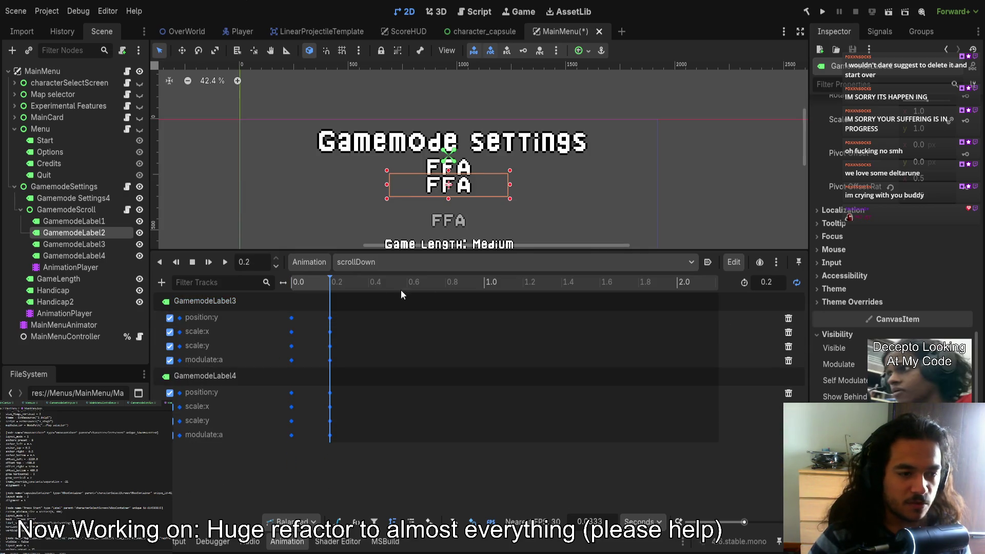
pyautogui.moveTo(327, 285)
pyautogui.mouseDown()
pyautogui.moveTo(350, 289)
pyautogui.moveTo(76, 290)
pyautogui.mouseUp()
pyautogui.hotkey('ctrl', 's')
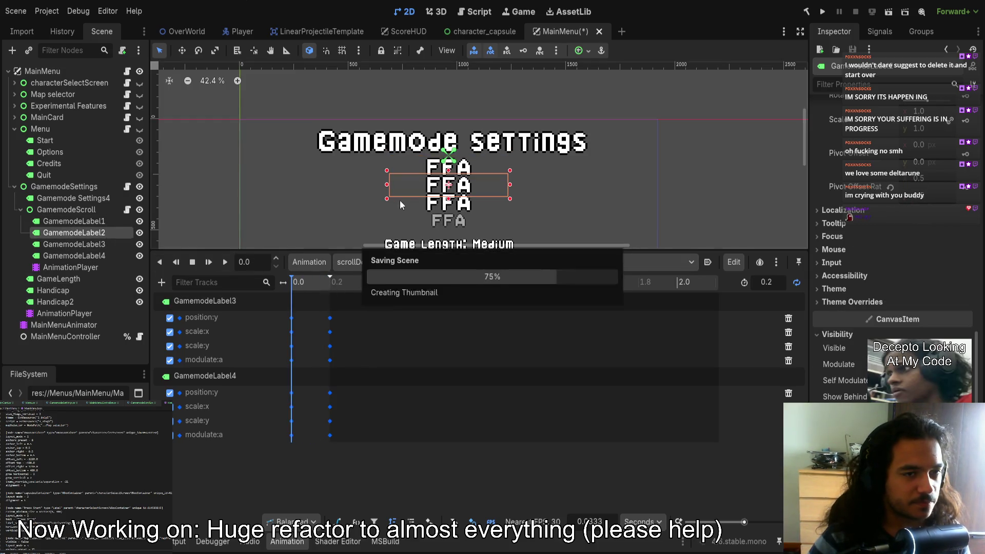
# Back in MainMenu, reselect GamemodeLabel2 and restore its position:y track keyed at 0.0.
pyautogui.click(513, 32)
pyautogui.click(569, 31)
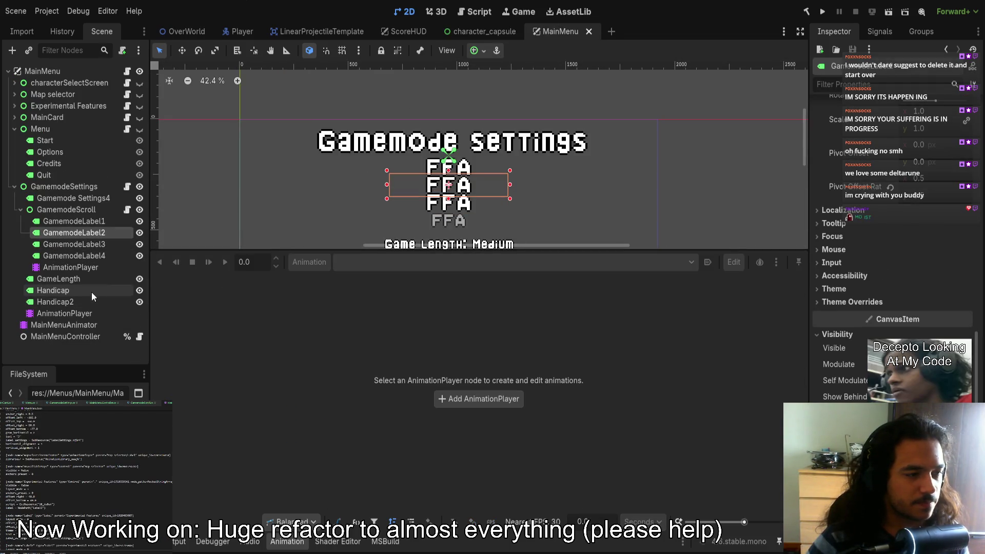
pyautogui.click(70, 267)
pyautogui.click(77, 232)
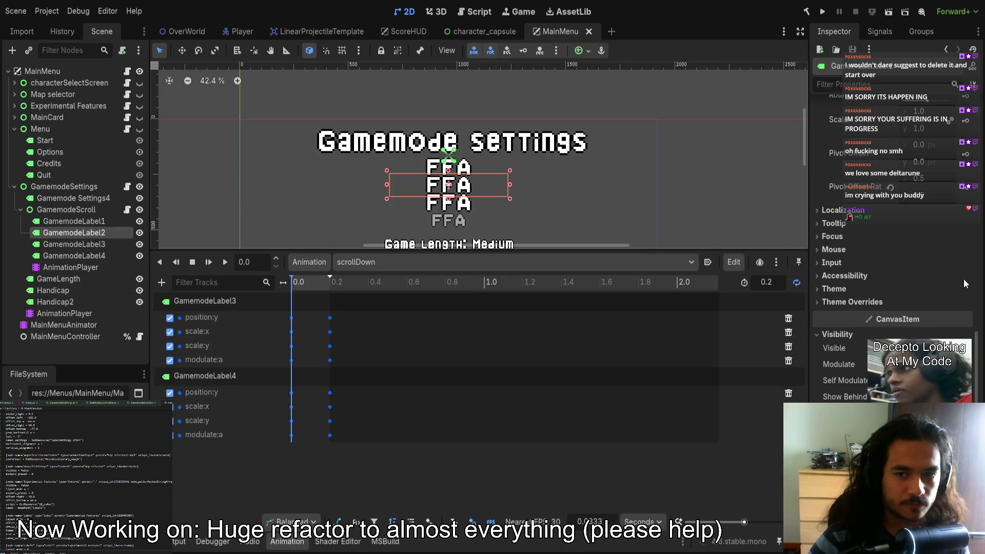
pyautogui.scroll(5, 914, 264)
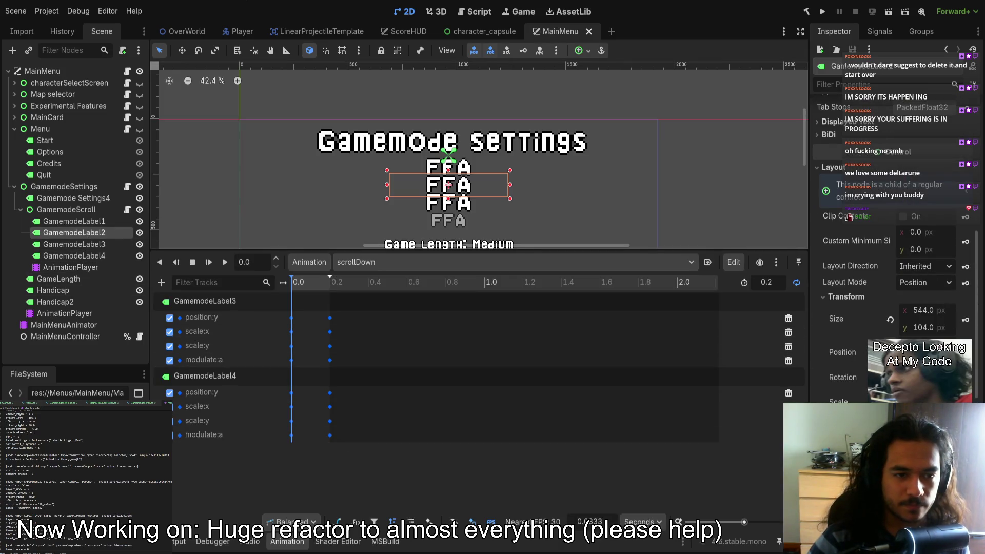
pyautogui.click(966, 352)
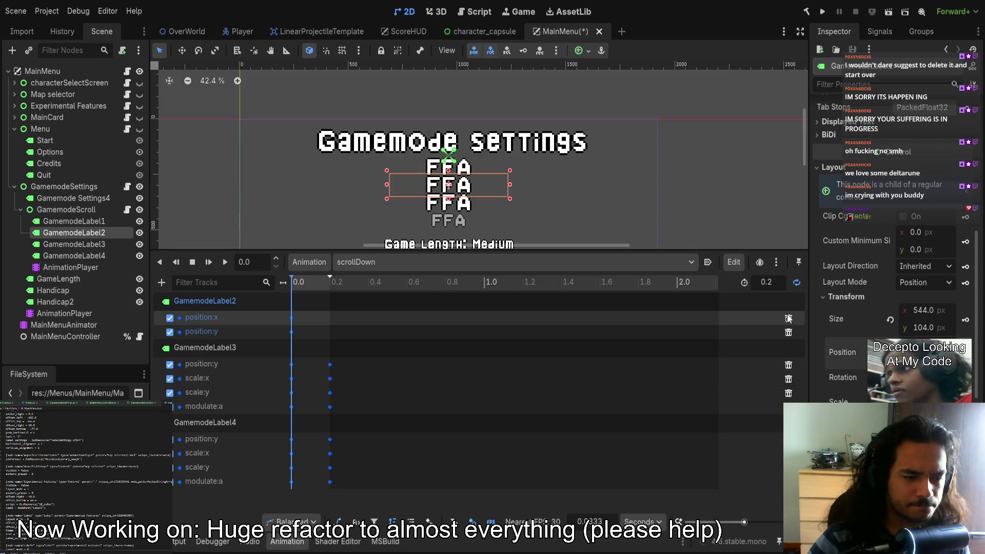
pyautogui.hotkey('ctrl', 'z')
pyautogui.hotkey('ctrl', 'z')
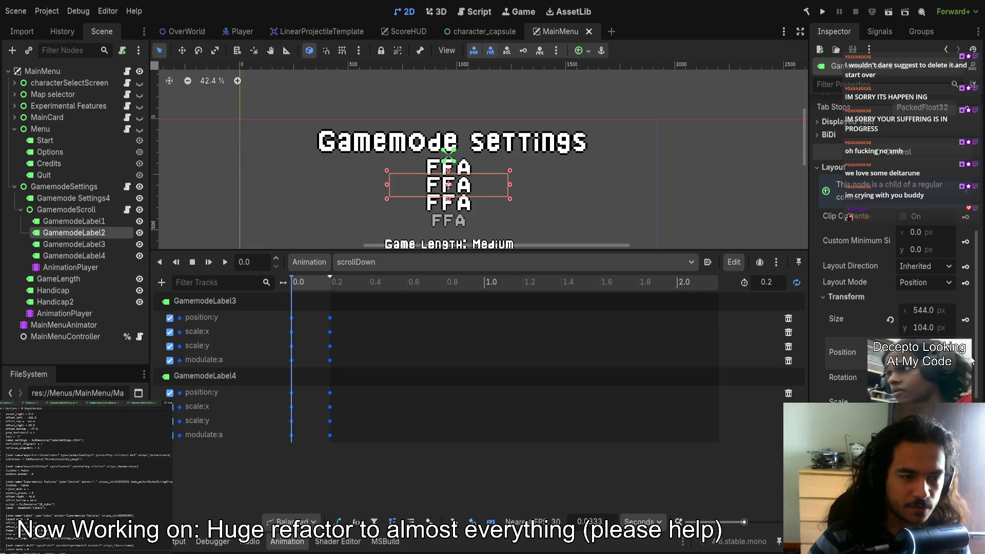
pyautogui.hotkey('ctrl', 'shift', 'z')
pyautogui.click(788, 318)
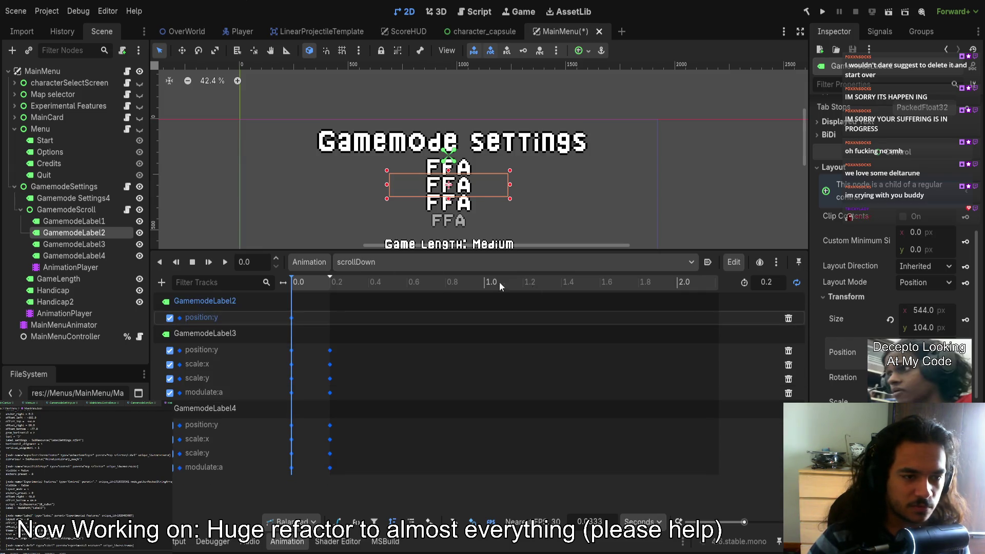
# Duplicate the position:y key to 0.2 s with value 160 and save the scene.
pyautogui.moveTo(297, 282); pyautogui.dragTo(307, 282)
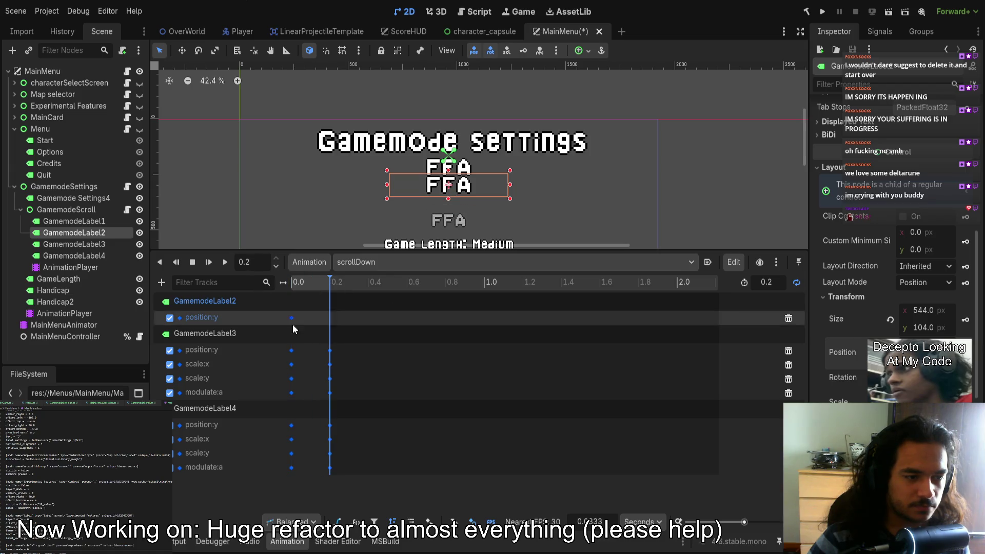
pyautogui.click(292, 317)
pyautogui.hotkey('ctrl', 'd')
pyautogui.click(927, 142)
pyautogui.write('160')
pyautogui.press('Return')
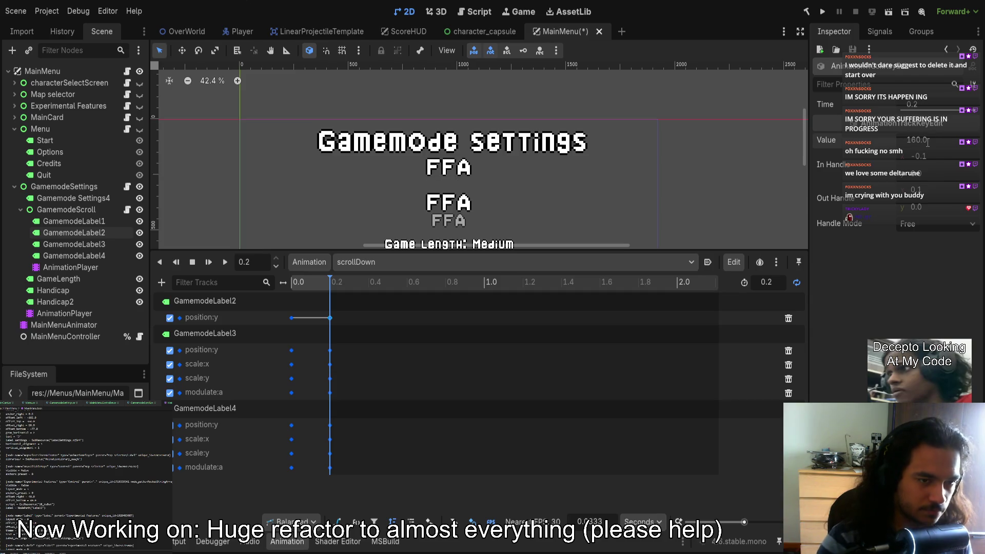
pyautogui.hotkey('ctrl', 's')
pyautogui.moveTo(291, 289)
pyautogui.mouseDown()
pyautogui.moveTo(344, 288)
pyautogui.moveTo(284, 284)
pyautogui.moveTo(330, 284)
pyautogui.mouseUp()
pyautogui.click(74, 232)
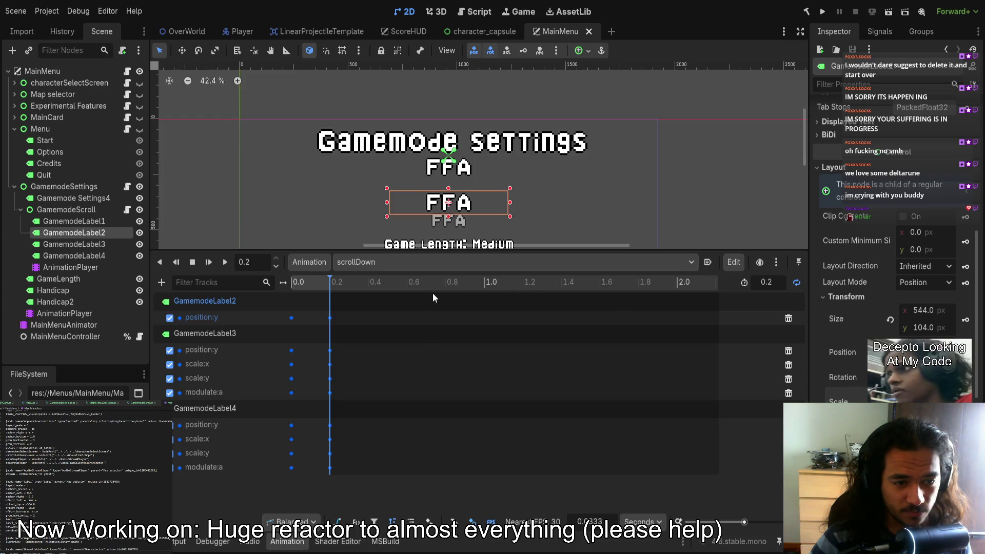
# Restore GamemodeLabel2's scale tracks and set the scale:x key at 0.0 to 0.75.
pyautogui.hotkey('ctrl', 'z')
pyautogui.moveTo(330, 284); pyautogui.dragTo(276, 286)
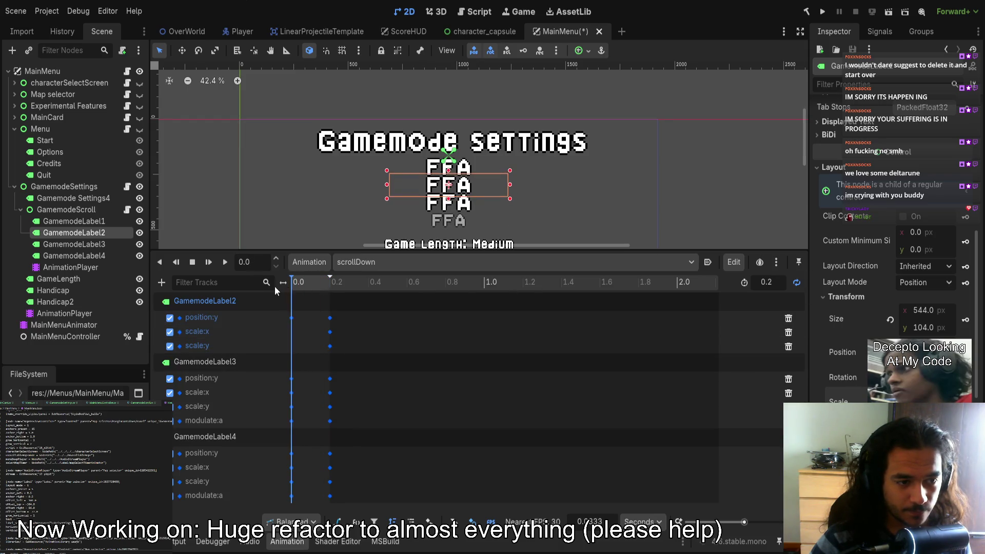
pyautogui.moveTo(307, 327); pyautogui.dragTo(342, 349)
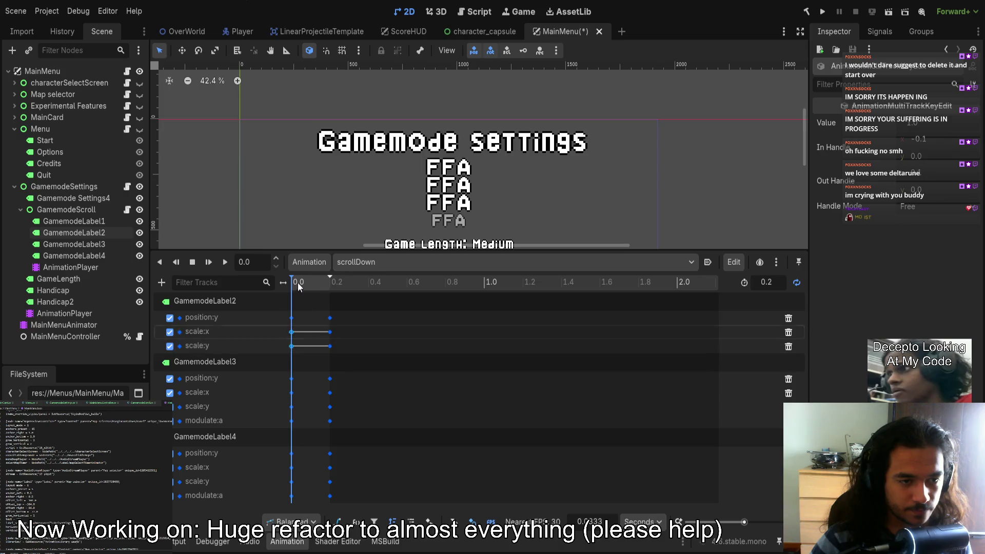
pyautogui.click(292, 332)
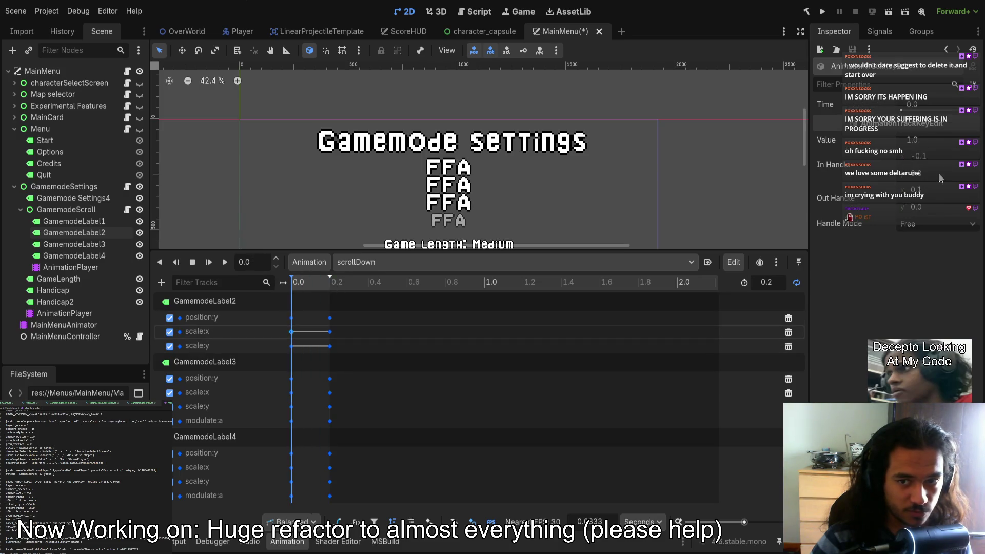
pyautogui.write('0.75')
pyautogui.press('Return')
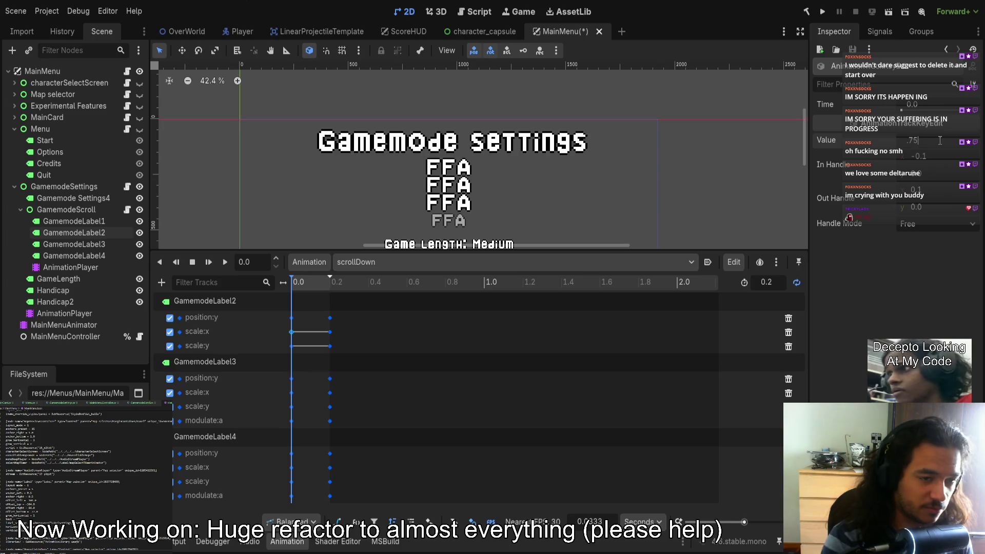
# Set the scale:y key at 0.0 to 0.75 and save MainMenu.
pyautogui.click(292, 347)
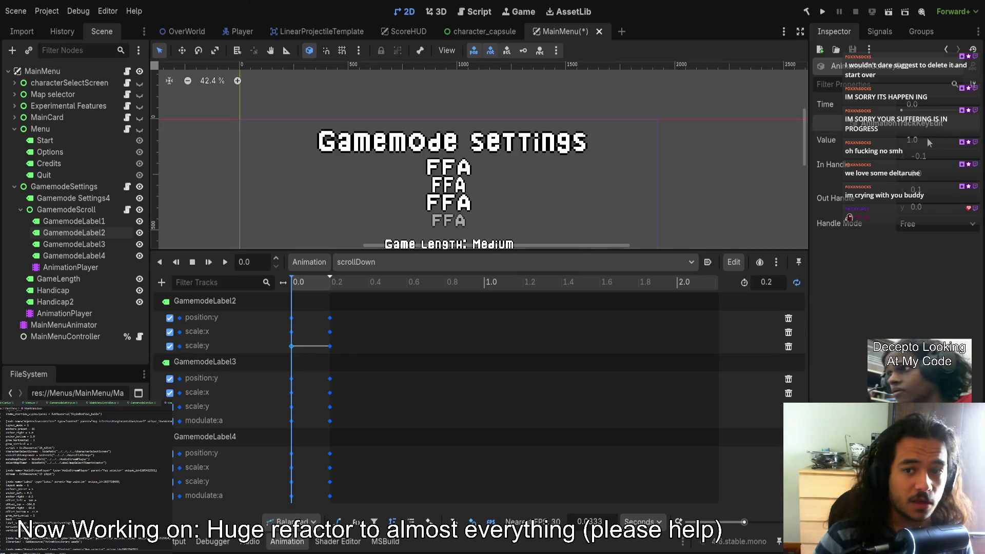
pyautogui.write('0.75')
pyautogui.press('Return')
pyautogui.hotkey('ctrl', 's')
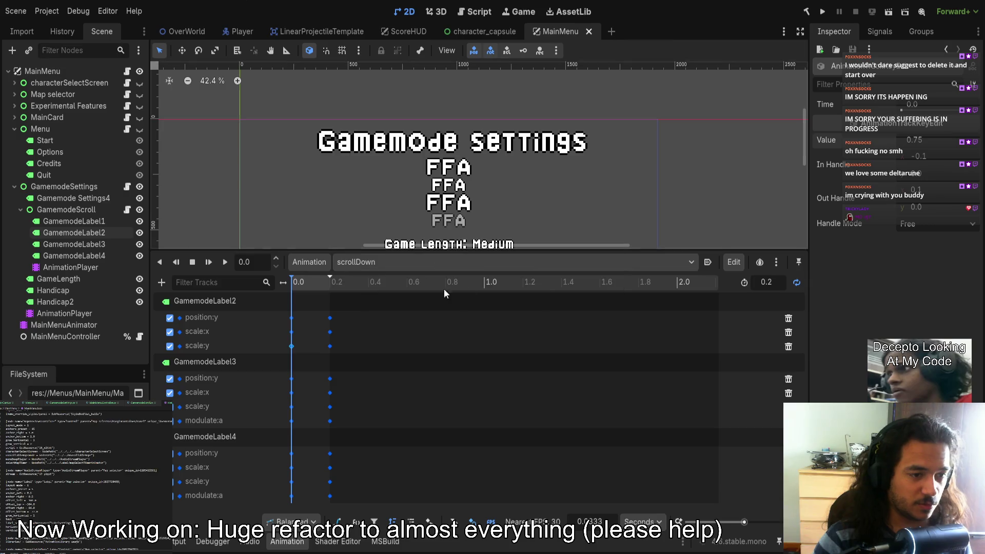
pyautogui.click(298, 283)
pyautogui.moveTo(310, 285); pyautogui.dragTo(268, 287)
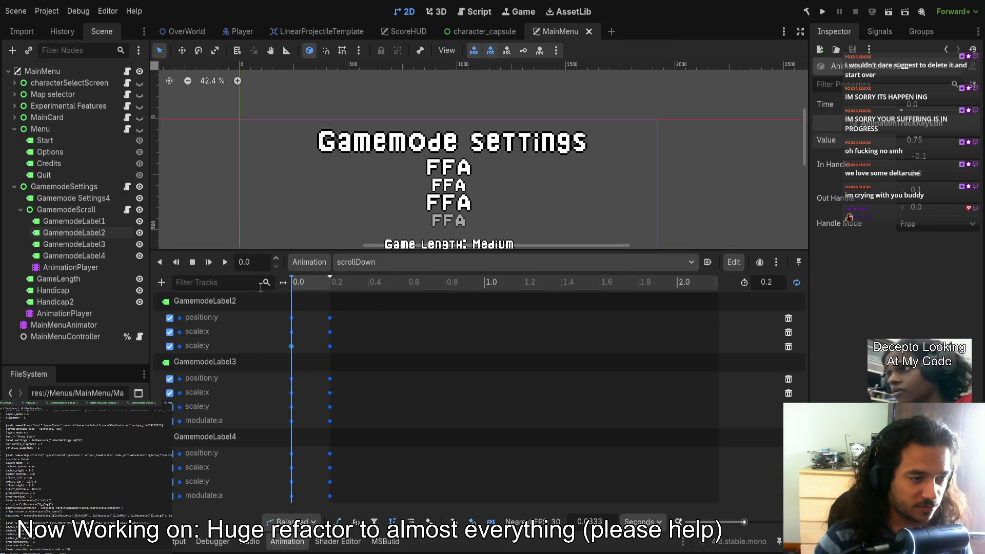
pyautogui.click(90, 222)
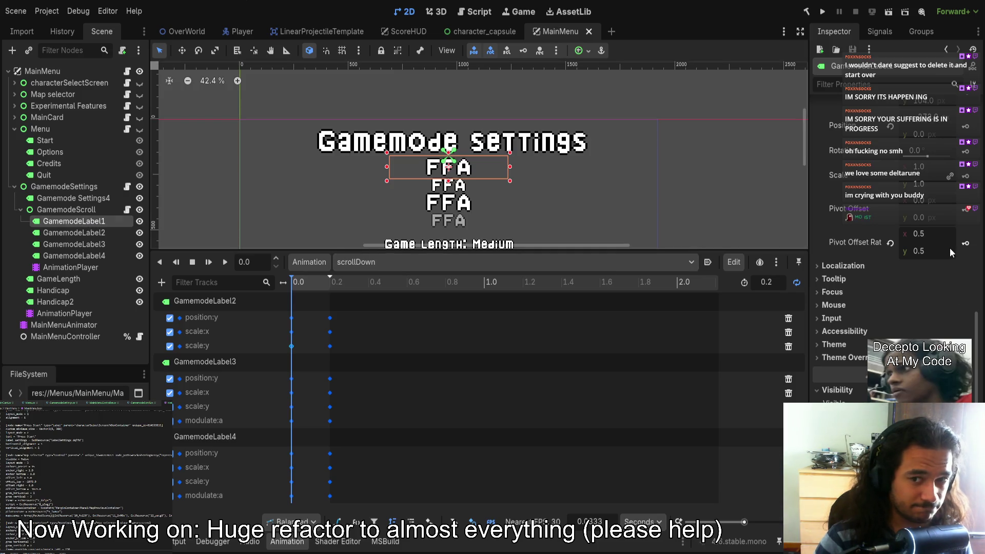
# Keyframe GamemodeLabel1's position, preview it, then undo those tracks and save MainMenu.
pyautogui.scroll(3, 947, 248)
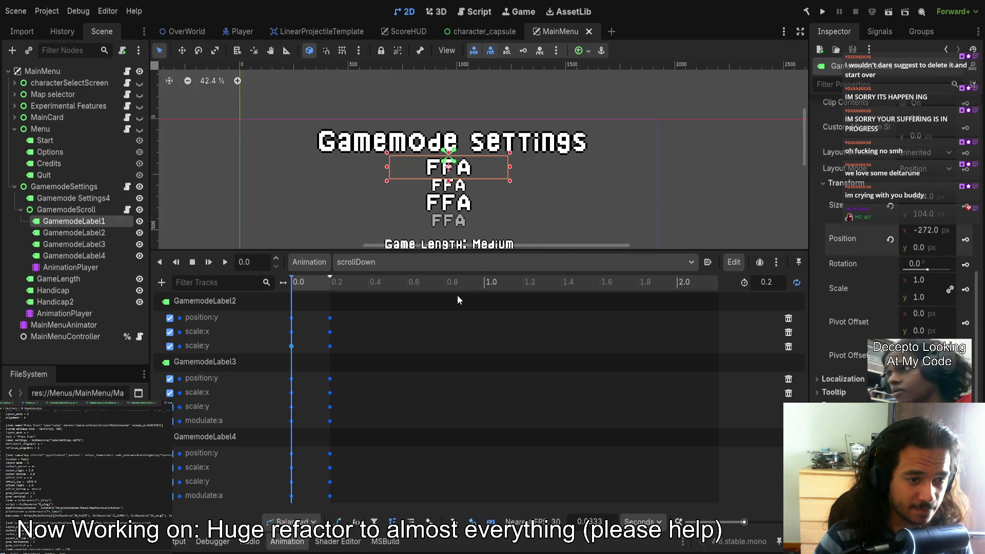
pyautogui.press('Insert')
pyautogui.moveTo(297, 288)
pyautogui.mouseDown()
pyautogui.moveTo(353, 287)
pyautogui.moveTo(252, 290)
pyautogui.mouseUp()
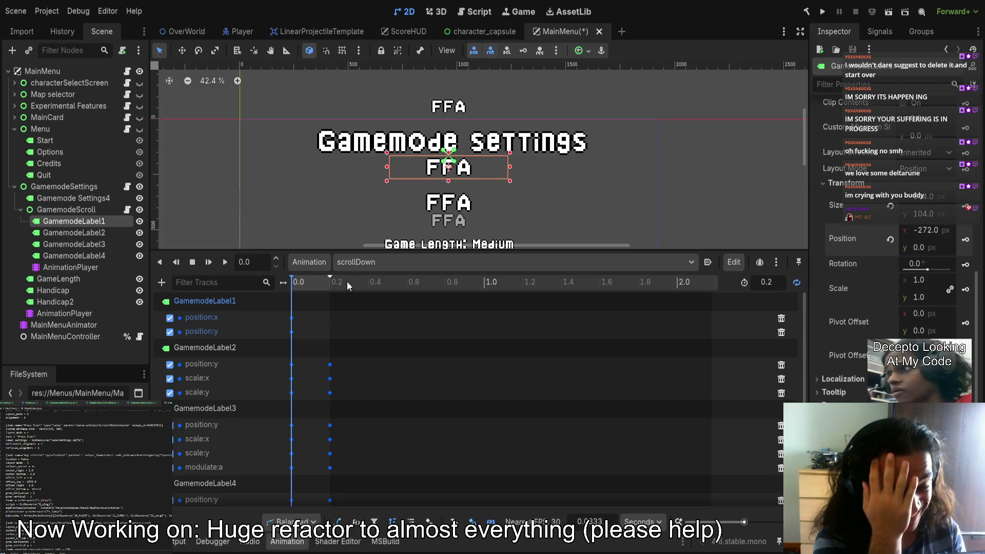
pyautogui.hotkey('ctrl', 'z')
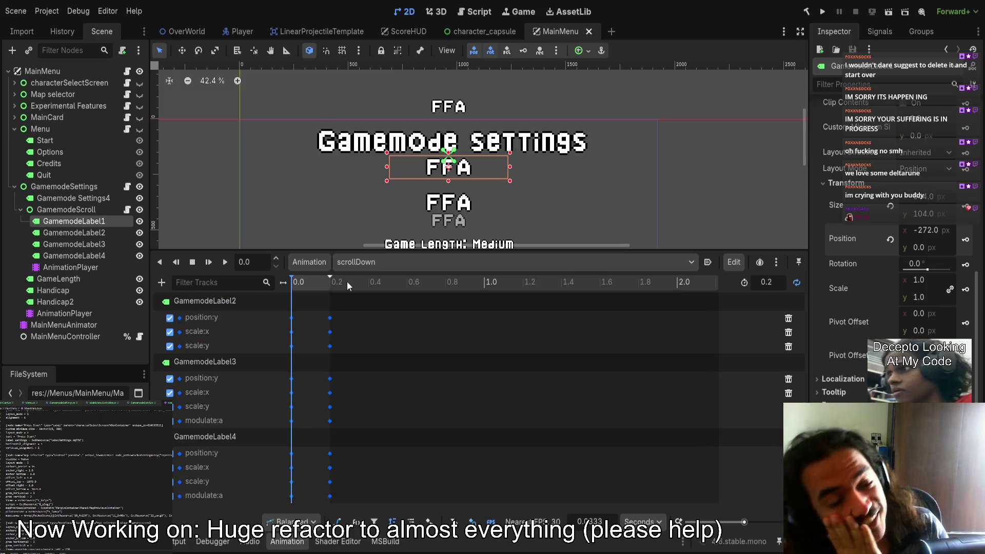
pyautogui.hotkey('ctrl', 's')
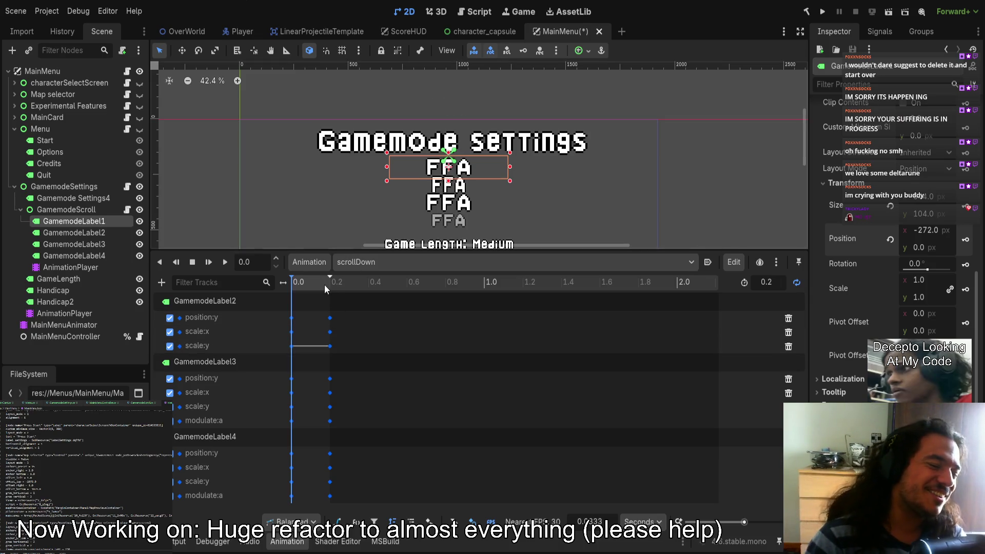
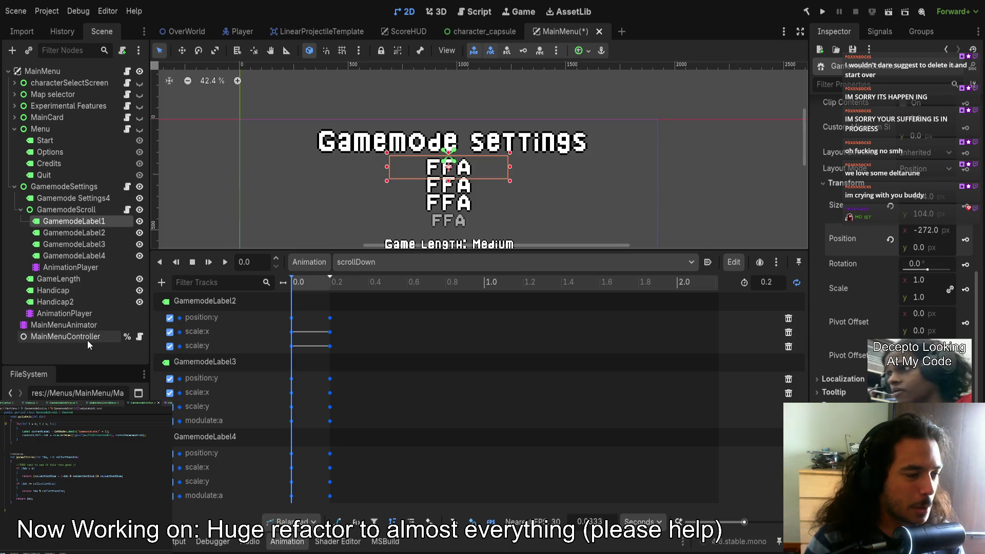
# Rename the first gamemode label to 'gkjdhsflsgjh' and save the scene.
pyautogui.click(78, 270)
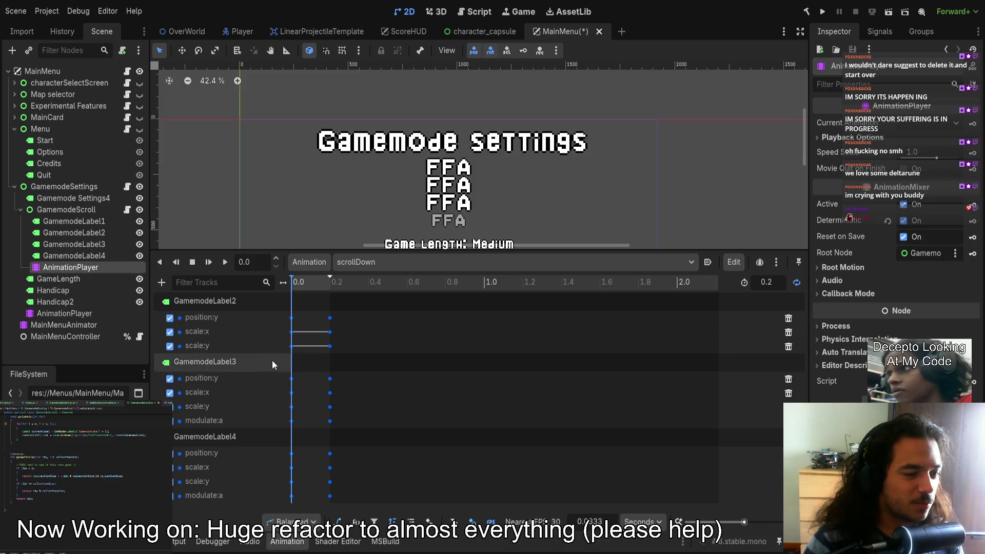
pyautogui.click(99, 222)
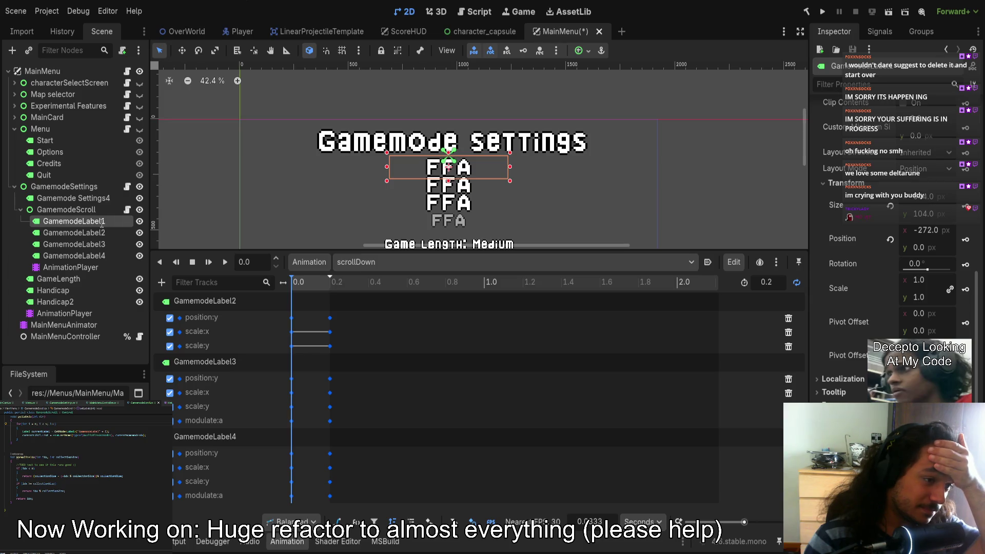
pyautogui.press('F2')
pyautogui.write('gkjdhsflsgjh')
pyautogui.press('Return')
pyautogui.hotkey('ctrl', 's')
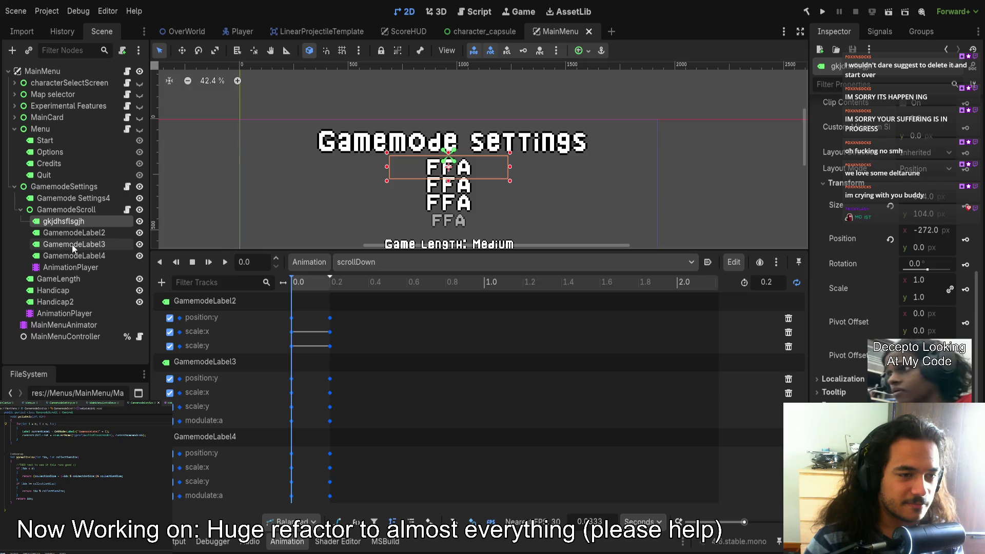
# Key the label's position into scrollDown, preview it, then undo the added position tracks.
pyautogui.click(966, 240)
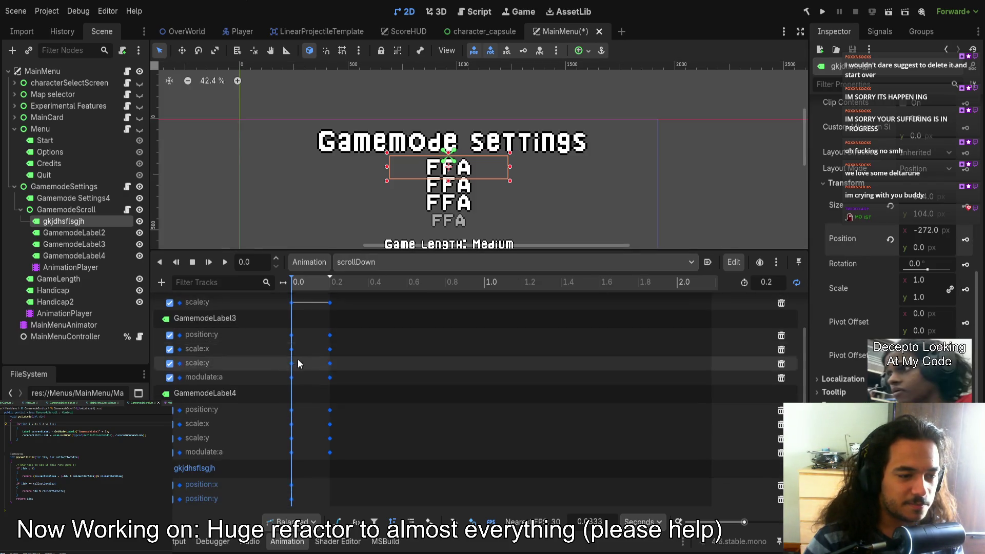
pyautogui.scroll(-1, 300, 358)
pyautogui.click(309, 282)
pyautogui.moveTo(309, 282)
pyautogui.mouseDown()
pyautogui.moveTo(330, 283)
pyautogui.moveTo(244, 295)
pyautogui.mouseUp()
pyautogui.scroll(-2, 263, 361)
pyautogui.hotkey('ctrl', 'z')
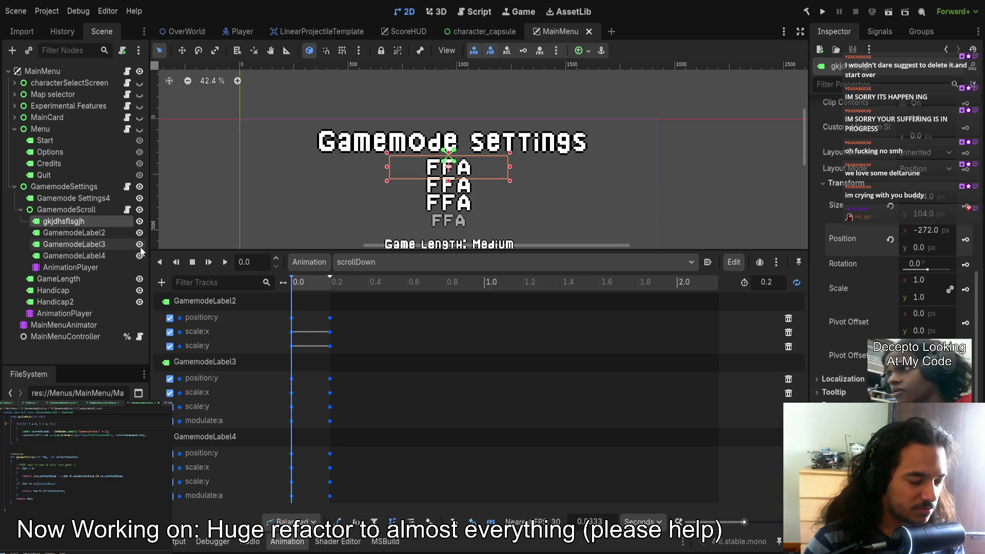
# Correct the node name to 'akjdhsflsgjh' and undo the accidental position keys.
pyautogui.doubleClick(102, 223)
pyautogui.write('a')
pyautogui.press('Return')
pyautogui.hotkey('ctrl', 's')
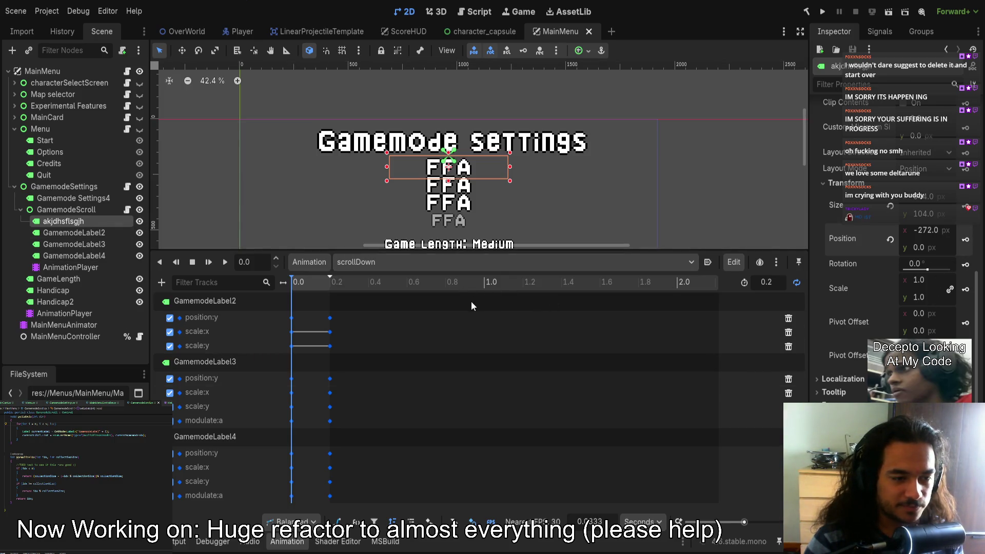
pyautogui.press('Insert')
pyautogui.hotkey('ctrl', 'z')
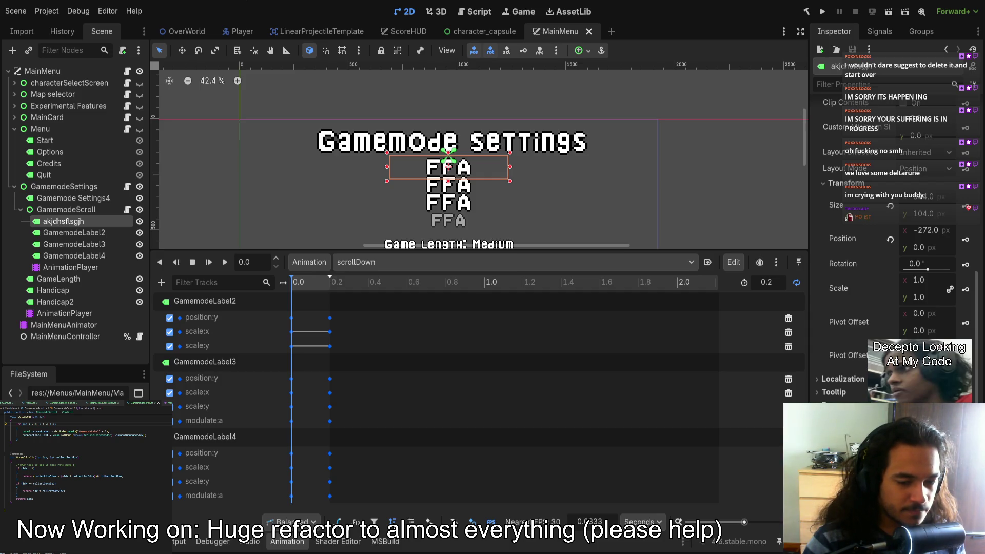
# Key akjdhsflsgjh's position into scrollDown and delete its unneeded position:x track.
pyautogui.scroll(-2, 288, 491)
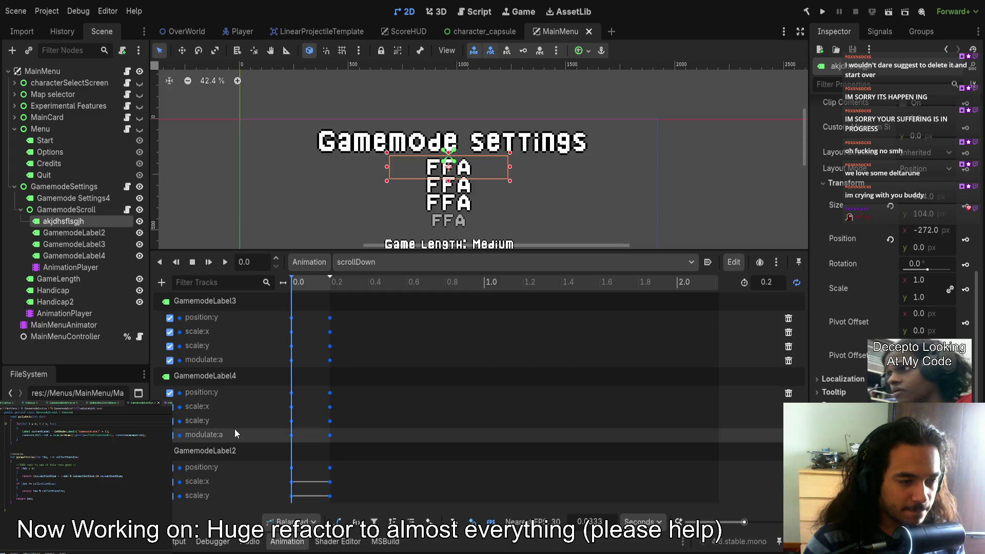
pyautogui.click(211, 454)
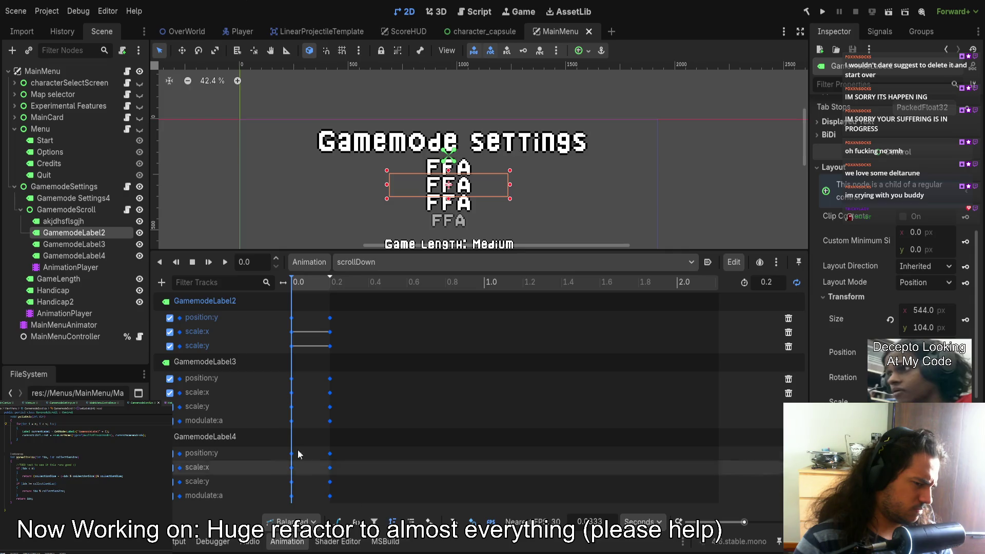
pyautogui.click(75, 221)
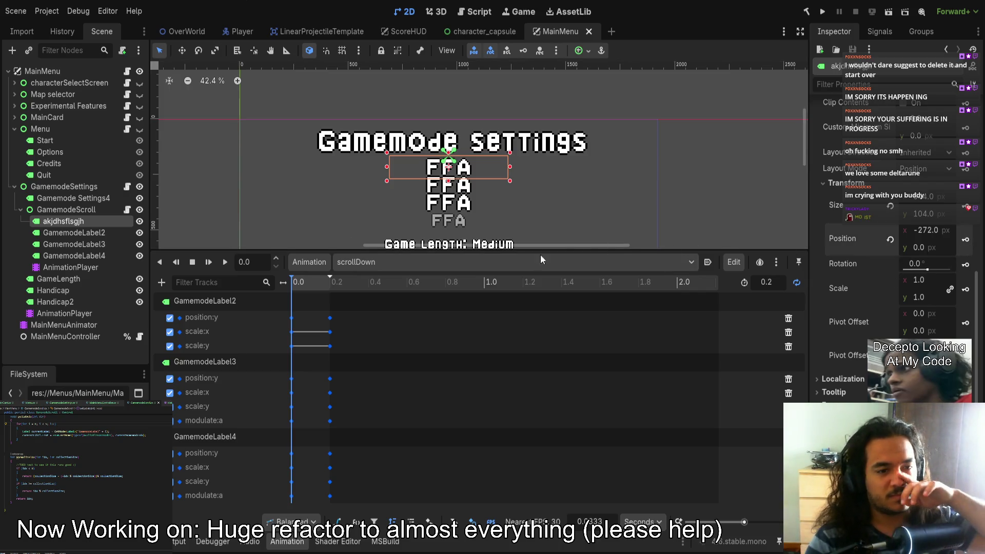
pyautogui.press('Insert')
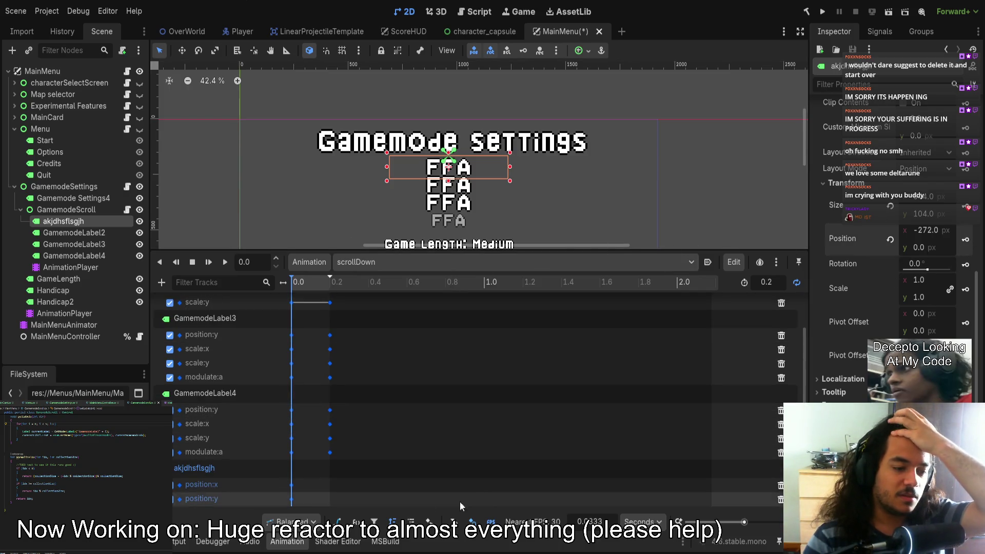
pyautogui.click(780, 486)
# Set GamemodeLabel2's starting scale keys to 0.75 and save.
pyautogui.click(309, 285)
pyautogui.moveTo(318, 286)
pyautogui.mouseDown()
pyautogui.moveTo(291, 282)
pyautogui.moveTo(324, 286)
pyautogui.moveTo(282, 307)
pyautogui.moveTo(289, 344)
pyautogui.mouseUp()
pyautogui.scroll(1, 335, 405)
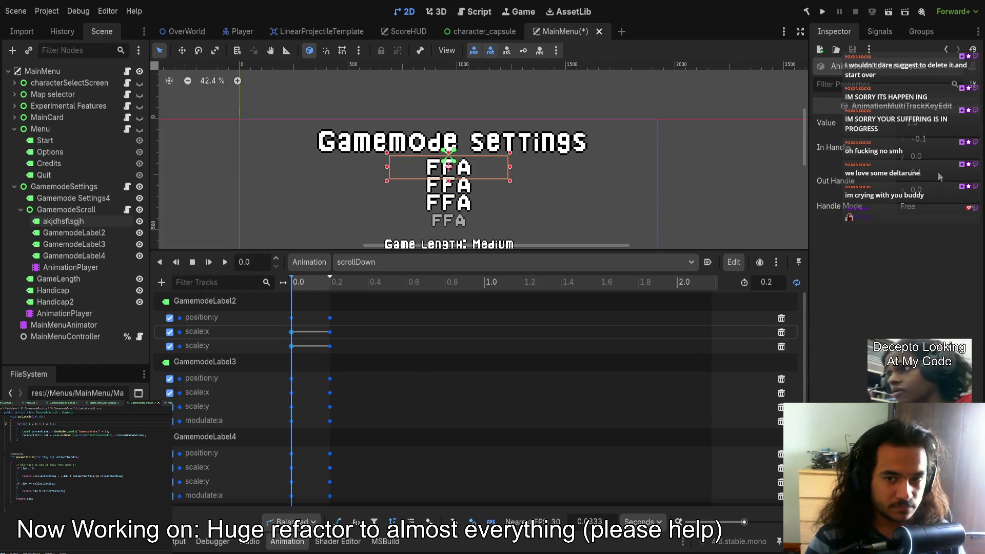
pyautogui.write('0.75')
pyautogui.press('Return')
pyautogui.hotkey('ctrl', 's')
# Add an akjdhsflsgjh position:y key at 0.2 s with value 80 and save.
pyautogui.click(301, 286)
pyautogui.moveTo(301, 286)
pyautogui.mouseDown()
pyautogui.moveTo(317, 286)
pyautogui.moveTo(291, 291)
pyautogui.mouseUp()
pyautogui.scroll(-1, 352, 391)
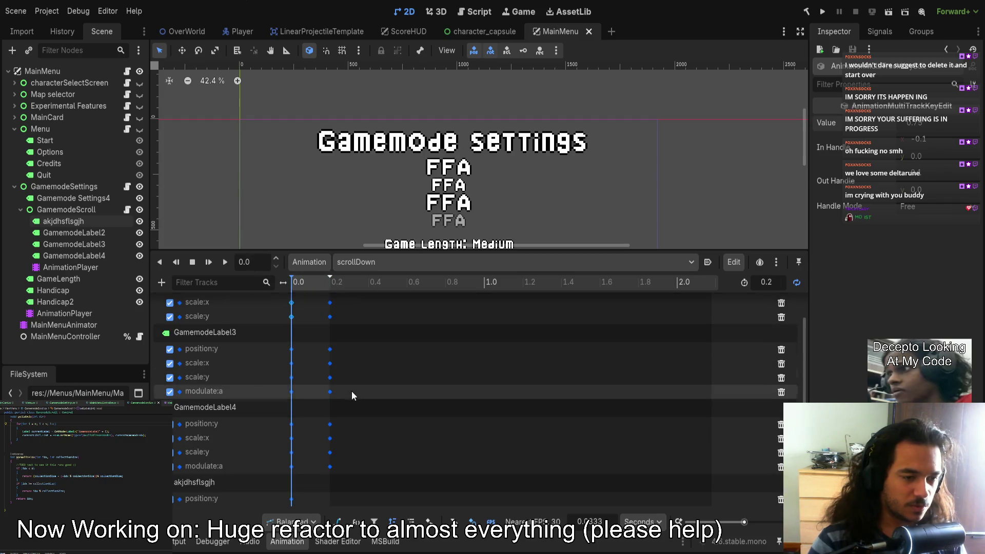
pyautogui.click(76, 225)
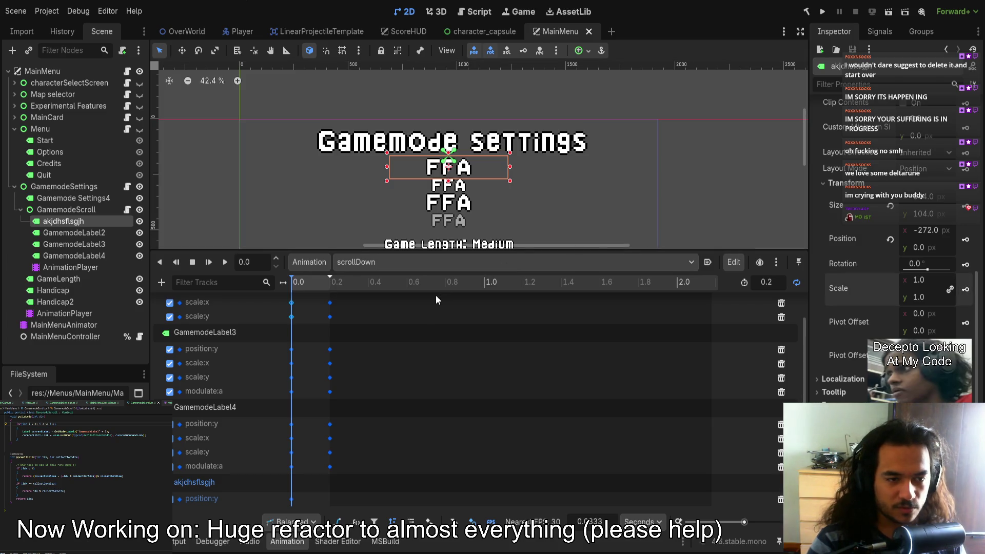
pyautogui.scroll(-1, 358, 347)
pyautogui.moveTo(312, 288); pyautogui.dragTo(330, 288)
pyautogui.click(292, 470)
pyautogui.hotkey('ctrl', 'd')
pyautogui.click(912, 139)
pyautogui.write('80')
pyautogui.press('Return')
pyautogui.hotkey('ctrl', 's')
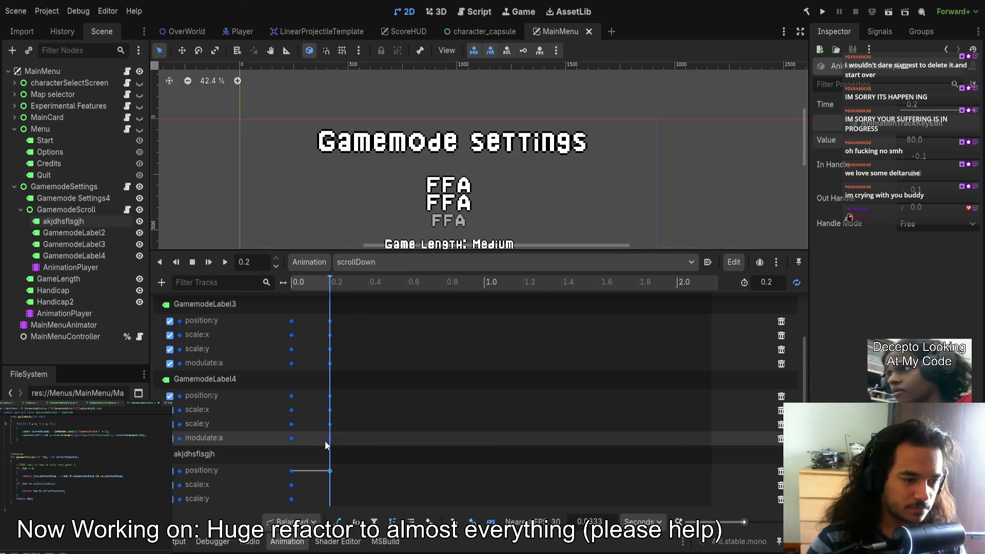
# Add akjdhsflsgjh scale:x and scale:y keys of 0.75 at 0.2 s, then preview.
pyautogui.moveTo(302, 480); pyautogui.dragTo(295, 507)
pyautogui.hotkey('ctrl', 'd')
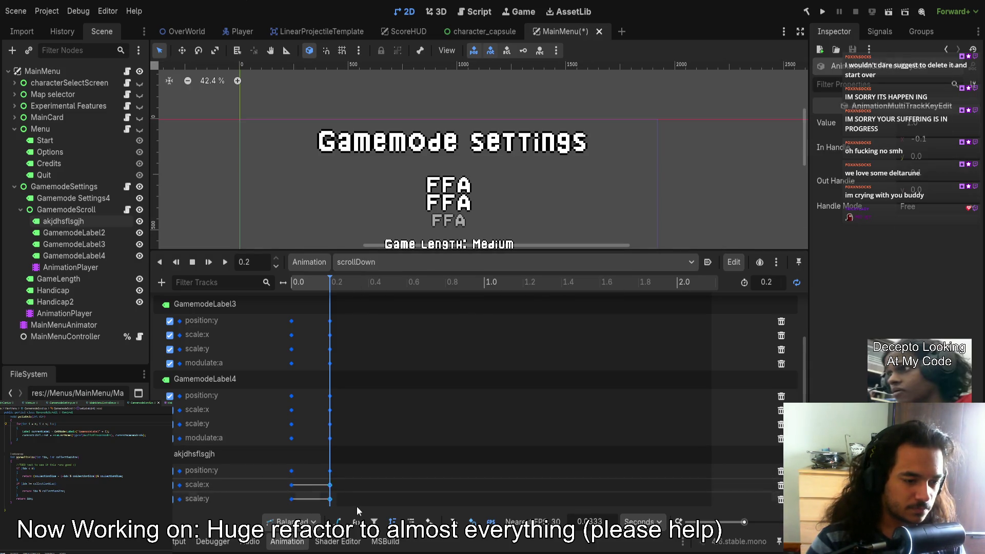
pyautogui.click(917, 125)
pyautogui.write('0.75')
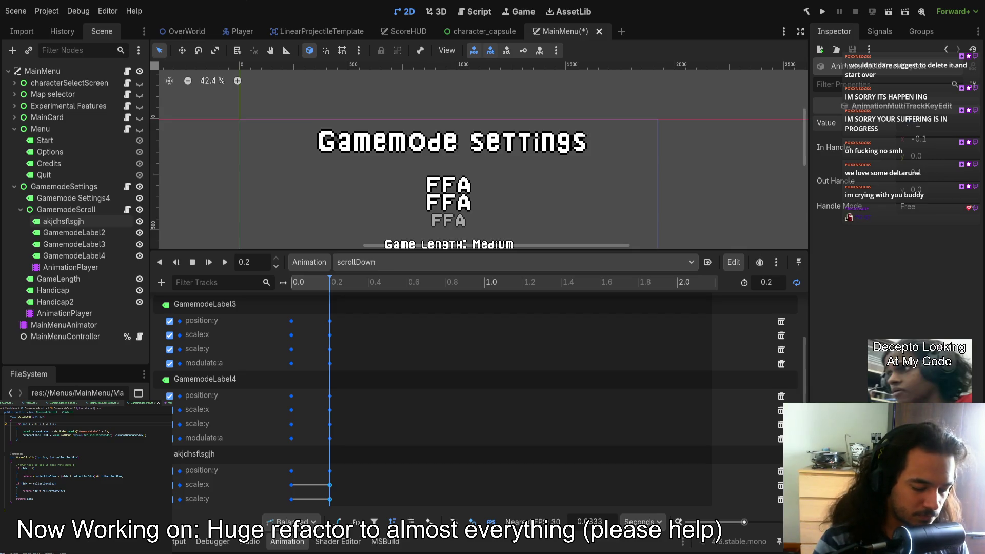
pyautogui.press('Return')
pyautogui.hotkey('ctrl', 's')
pyautogui.moveTo(315, 282)
pyautogui.mouseDown()
pyautogui.moveTo(297, 283)
pyautogui.moveTo(344, 287)
pyautogui.moveTo(278, 294)
pyautogui.mouseUp()
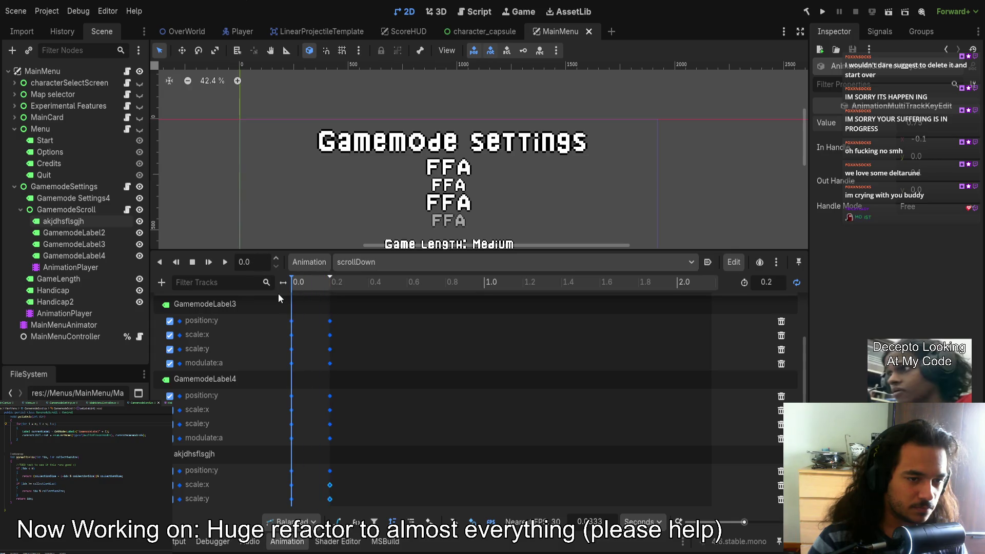
pyautogui.moveTo(301, 485); pyautogui.dragTo(283, 505)
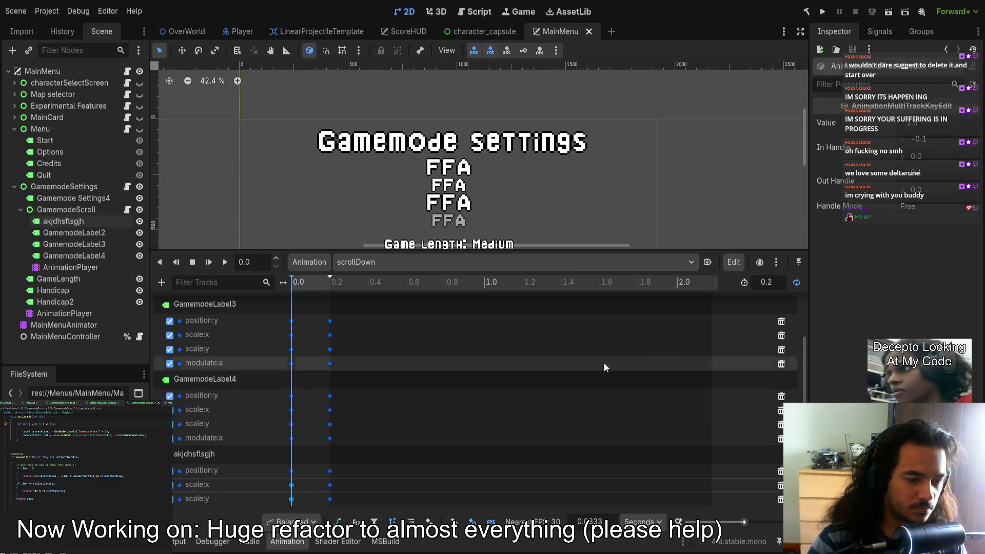
pyautogui.moveTo(932, 128); pyautogui.dragTo(903, 128)
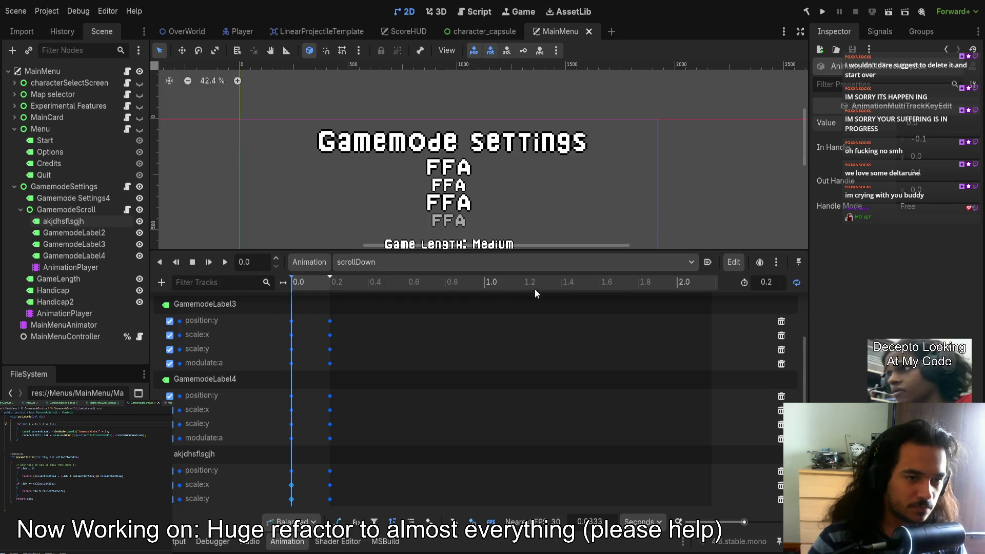
pyautogui.moveTo(310, 291)
pyautogui.mouseDown()
pyautogui.moveTo(272, 288)
pyautogui.moveTo(333, 292)
pyautogui.mouseUp()
pyautogui.scroll(3, 320, 466)
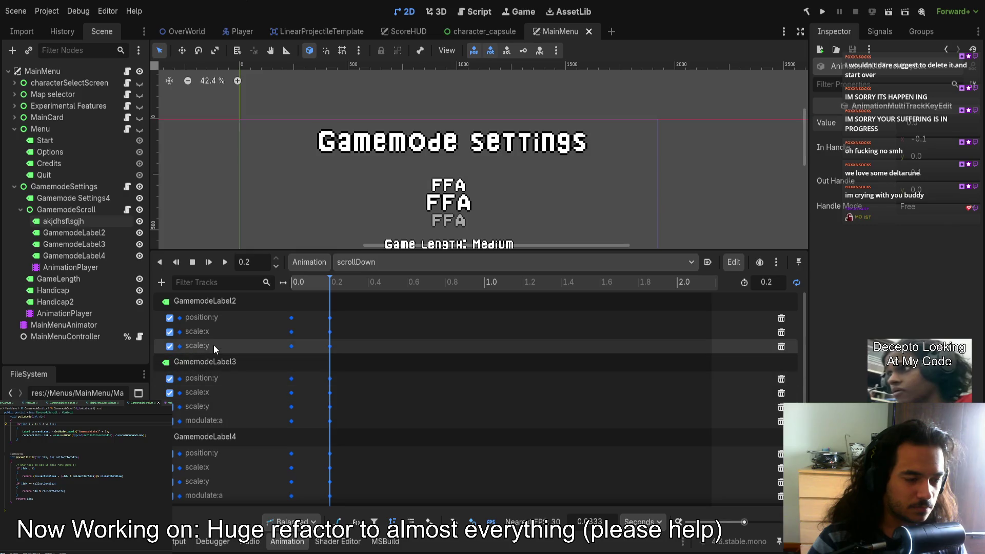
# Key GamemodeLabel2's modulate into scrollDown, keeping only the modulate:a track.
pyautogui.click(108, 234)
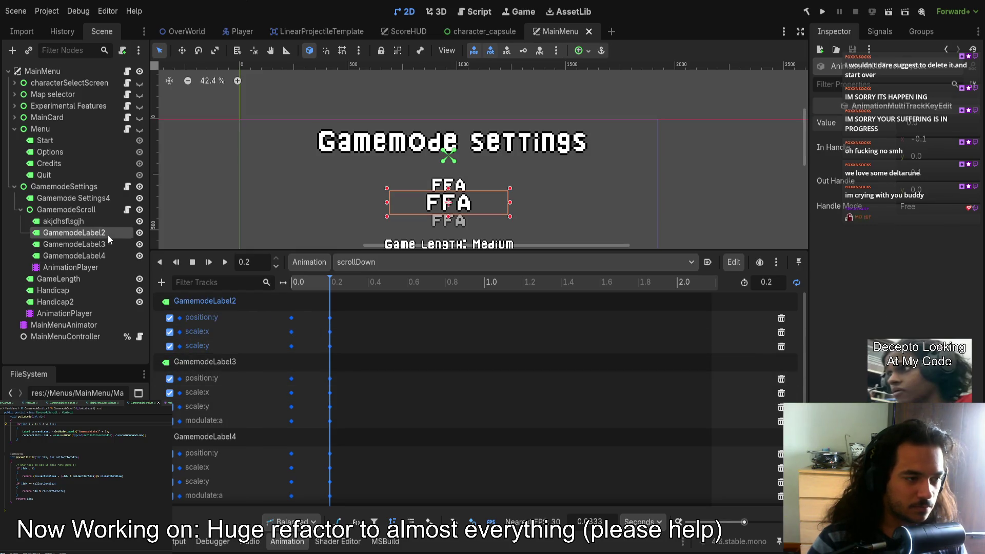
pyautogui.scroll(-5, 850, 315)
pyautogui.click(966, 226)
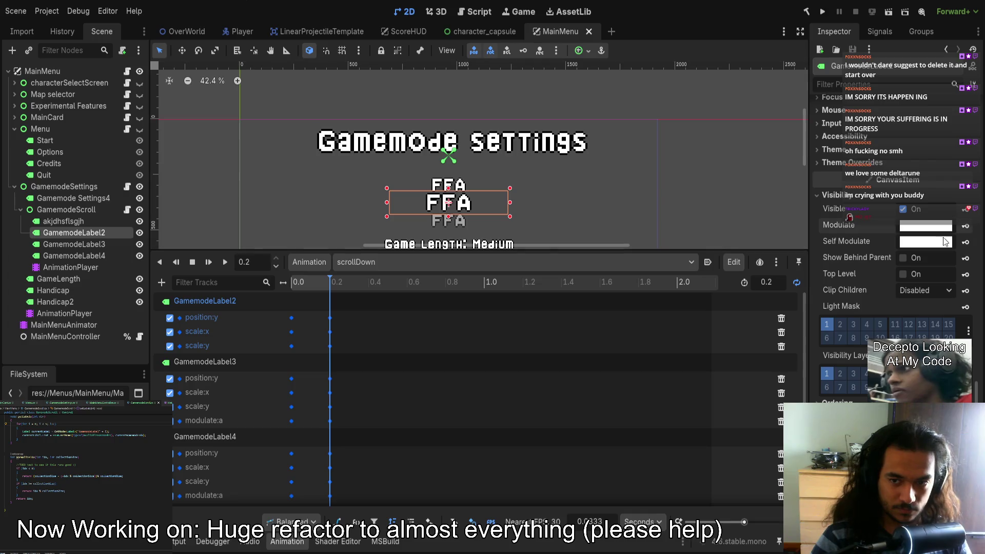
pyautogui.click(781, 374)
pyautogui.click(781, 361)
pyautogui.click(781, 361)
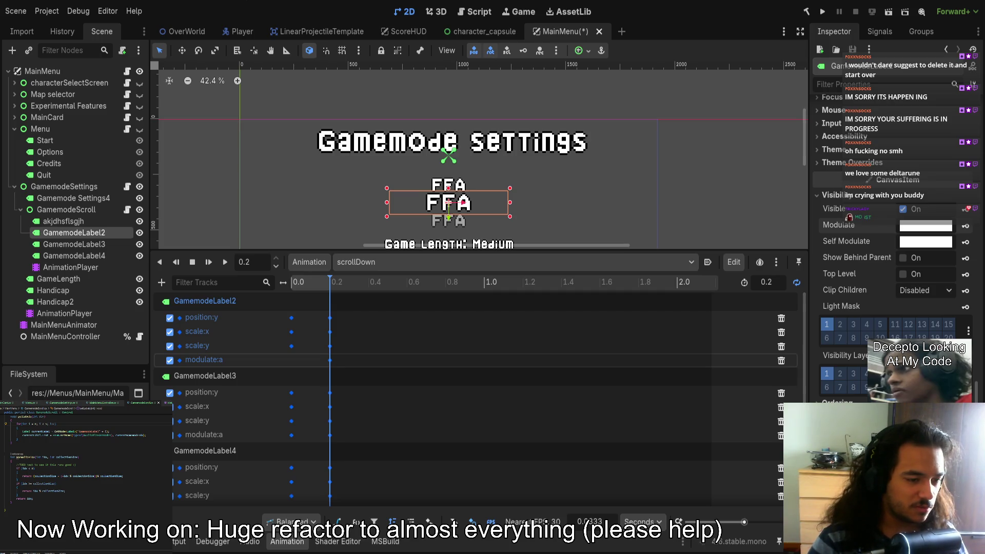
# Set GamemodeLabel2's starting modulate:a key to 0 (fully transparent) and save.
pyautogui.click(291, 360)
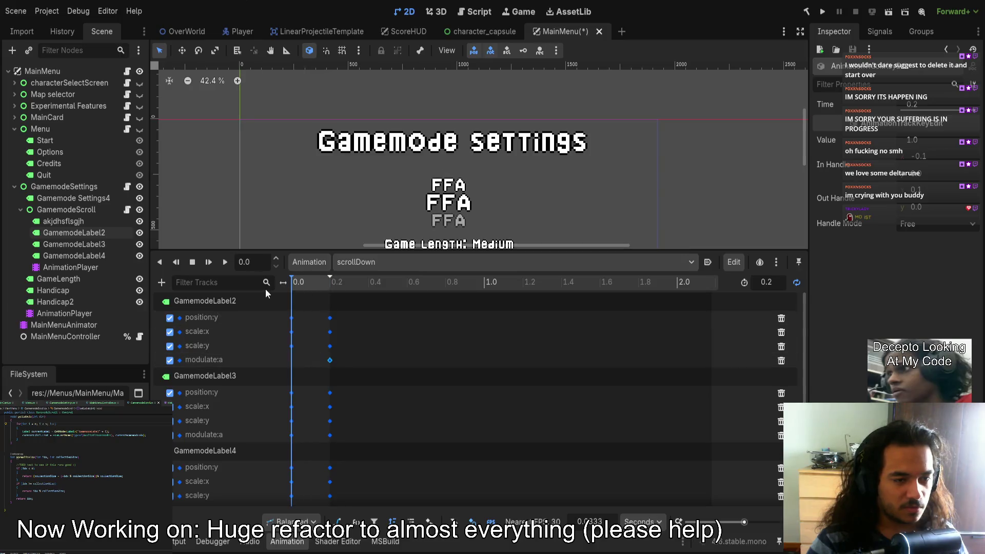
pyautogui.moveTo(296, 281); pyautogui.dragTo(330, 282)
pyautogui.click(924, 137)
pyautogui.write('0.5')
pyautogui.press('Return')
pyautogui.hotkey('ctrl', 's')
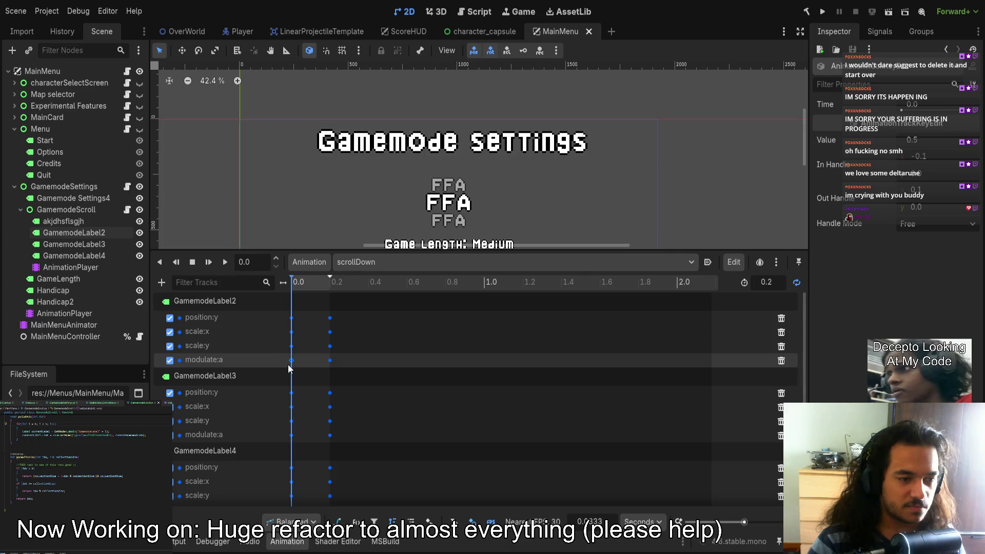
pyautogui.click(925, 144)
pyautogui.write('0')
pyautogui.press('Return')
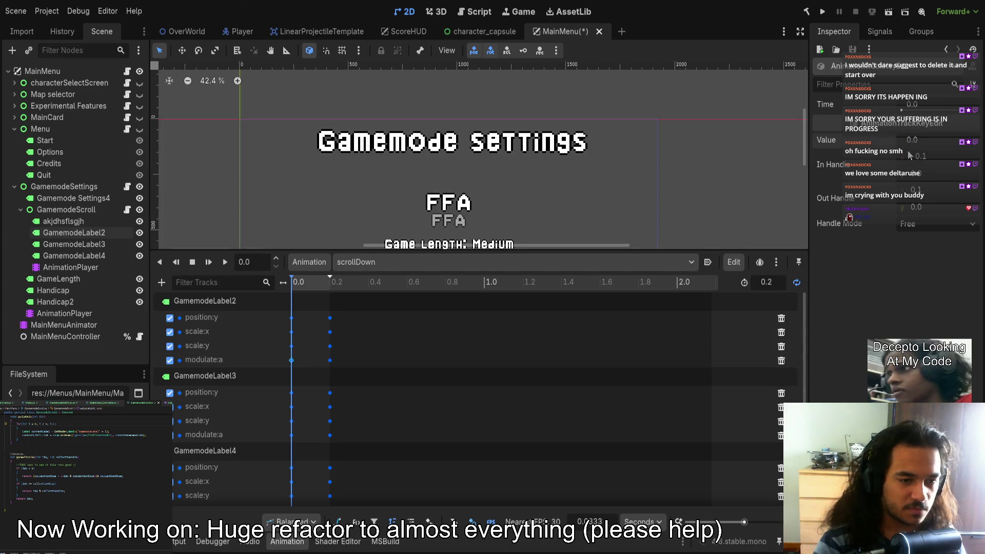
pyautogui.hotkey('ctrl', 's')
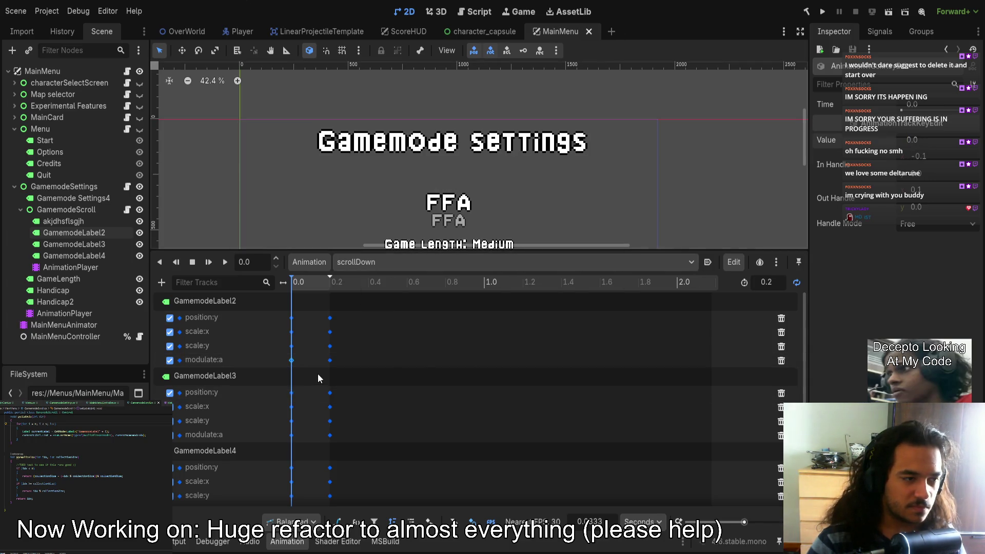
# Try 0.5 on the 0.2 s fade key, revert it to 1.0, then select akjdhsflsgjh.
pyautogui.click(315, 285)
pyautogui.moveTo(314, 285); pyautogui.dragTo(331, 300)
pyautogui.click(330, 360)
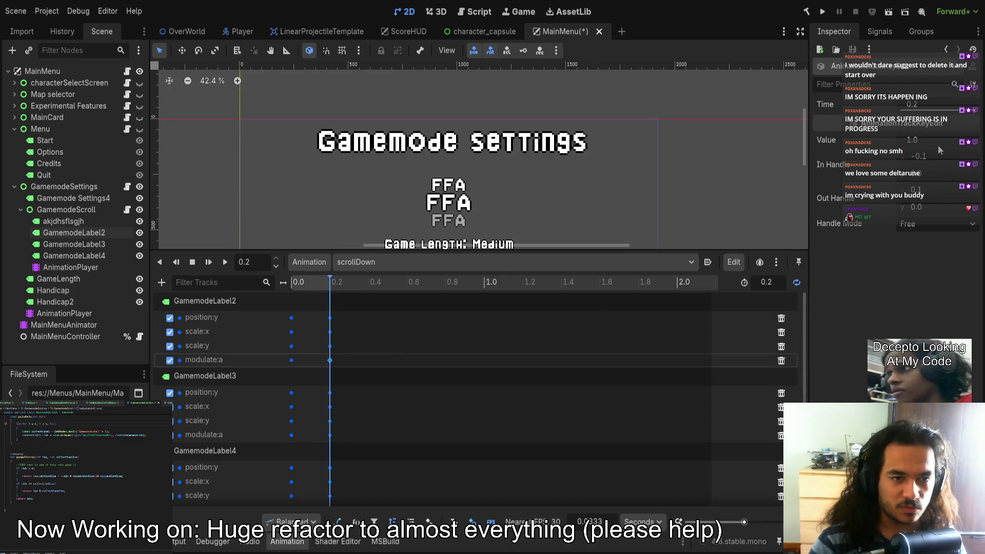
pyautogui.click(926, 137)
pyautogui.write('0.5')
pyautogui.press('Return')
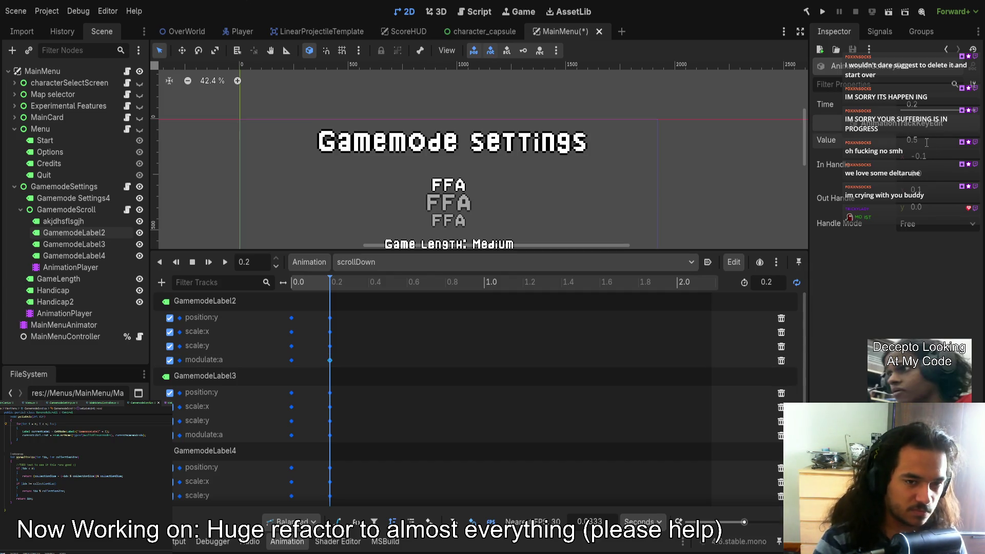
pyautogui.hotkey('ctrl', 's')
pyautogui.hotkey('ctrl', 'z')
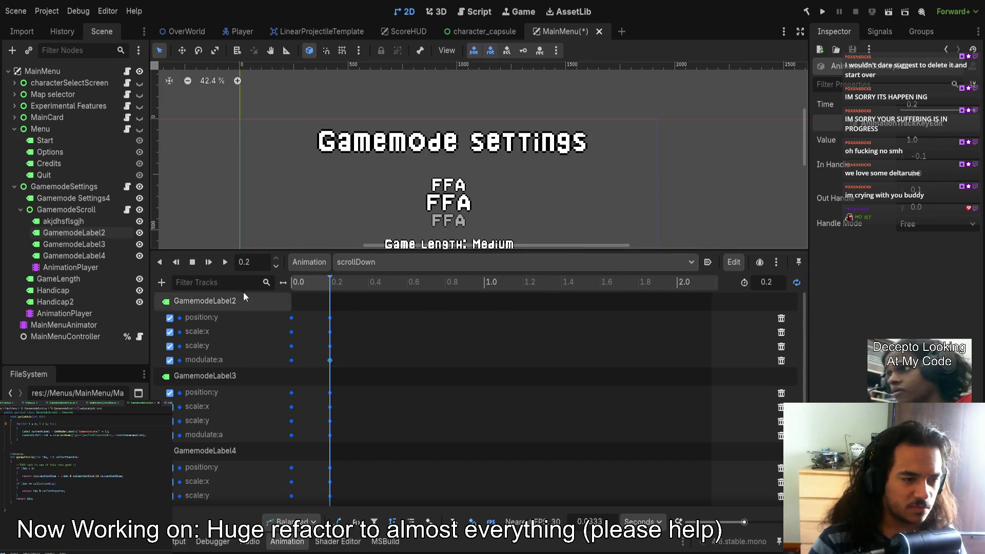
pyautogui.click(85, 234)
pyautogui.click(85, 224)
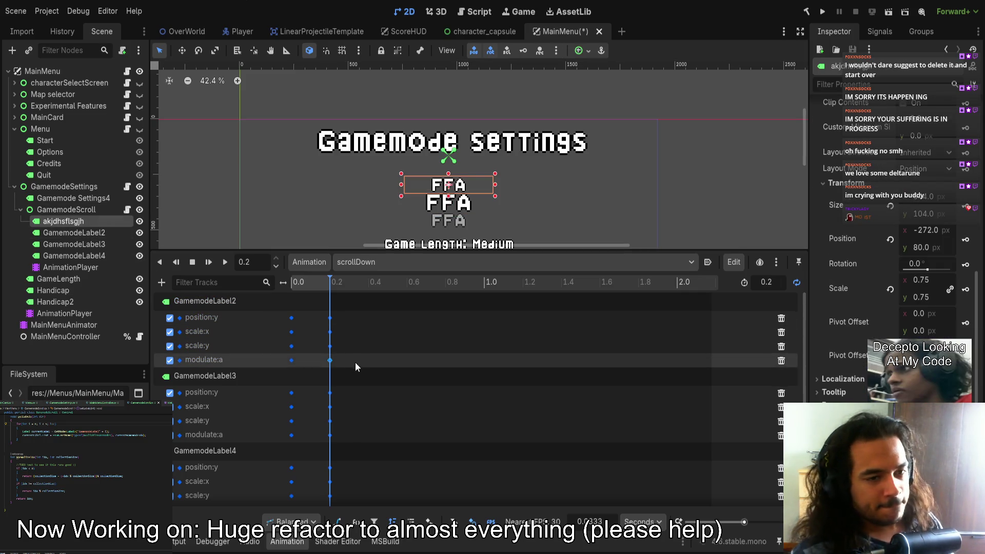
# Delete akjdhsflsgjh's modulate:g and modulate:b tracks.
pyautogui.click(293, 282)
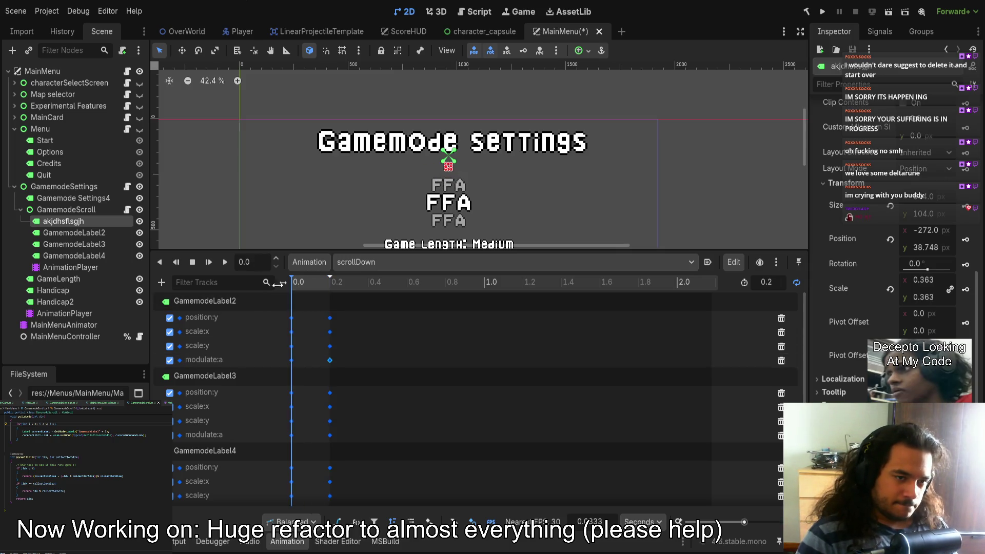
pyautogui.scroll(-3, 340, 340)
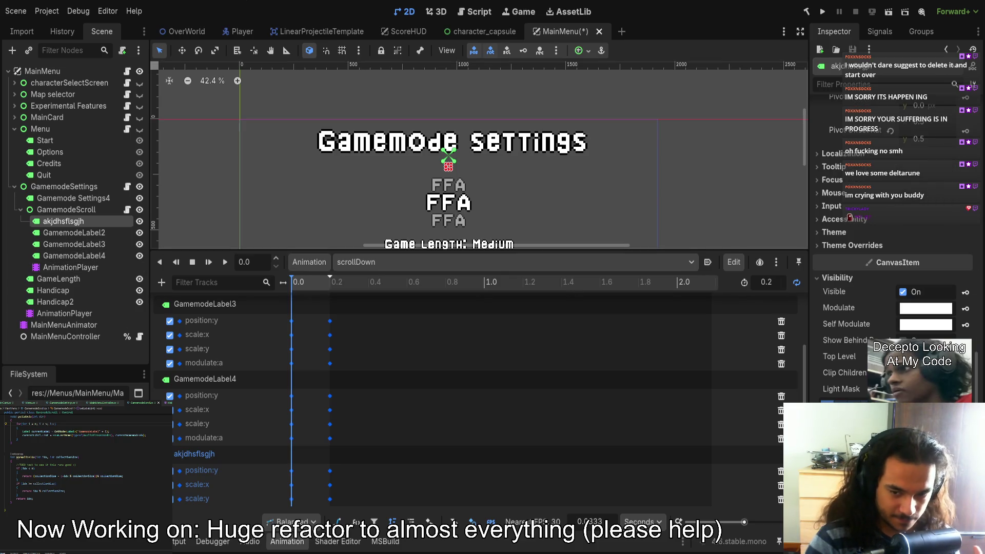
pyautogui.scroll(-2, 565, 390)
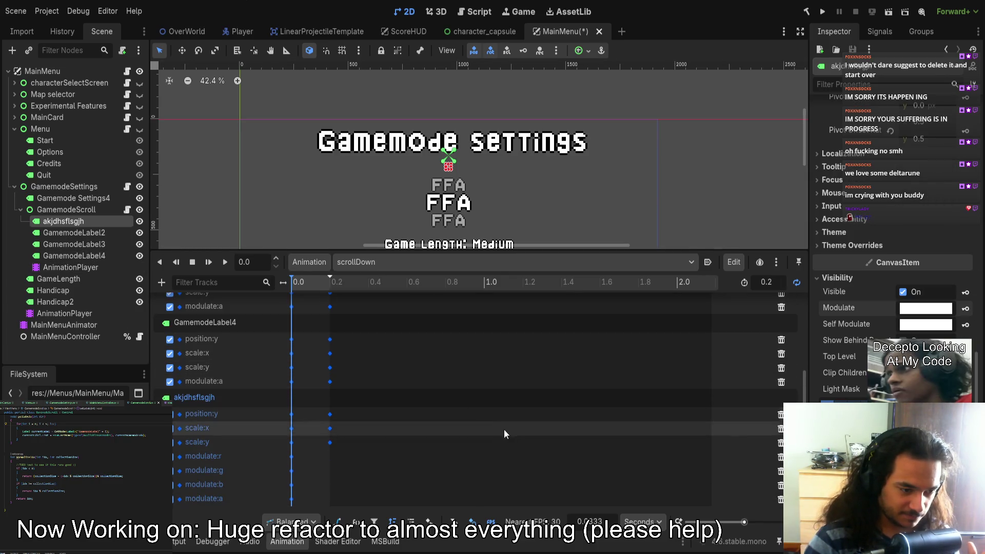
pyautogui.click(781, 472)
pyautogui.click(781, 486)
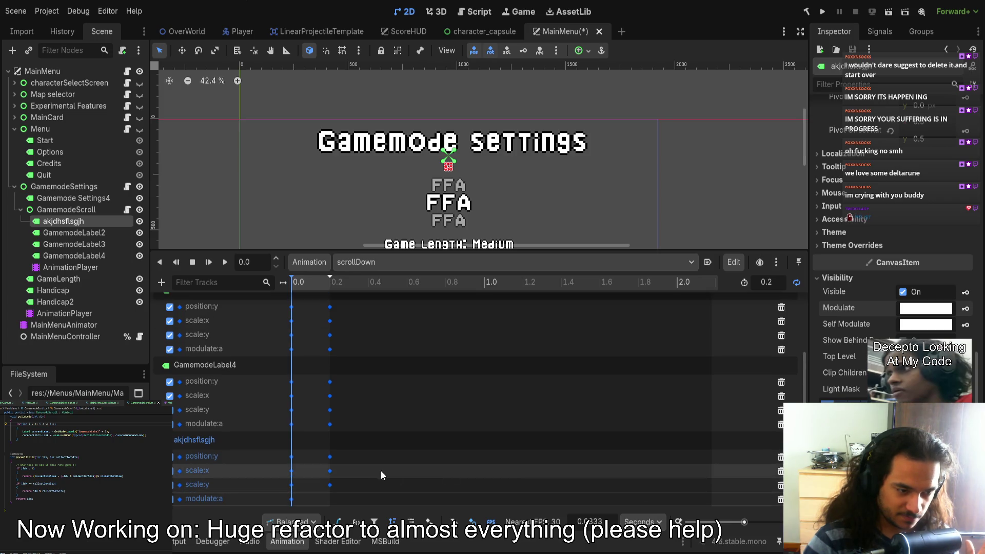
# Set akjdhsflsgjh's modulate:a key at 0.2 s to 0.5 and save.
pyautogui.click(330, 282)
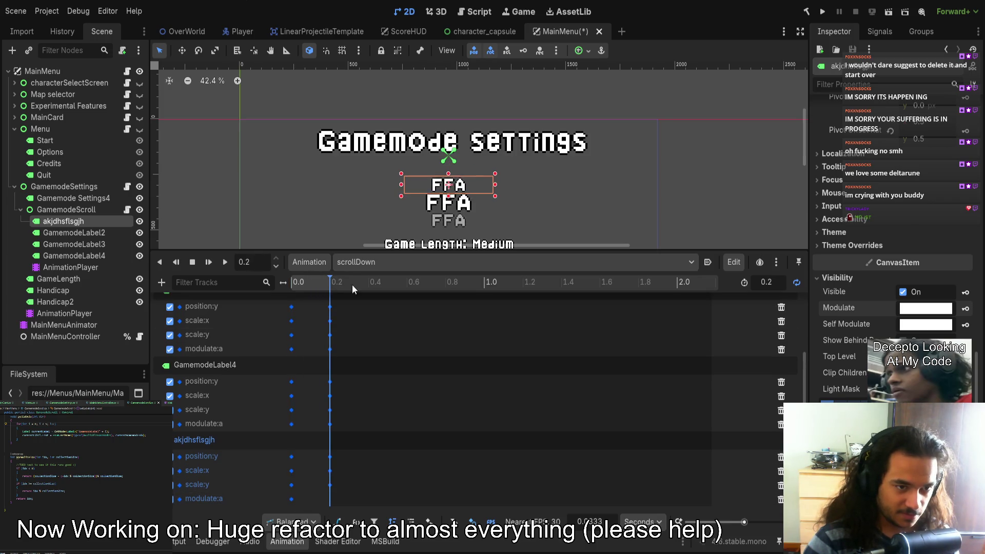
pyautogui.click(292, 499)
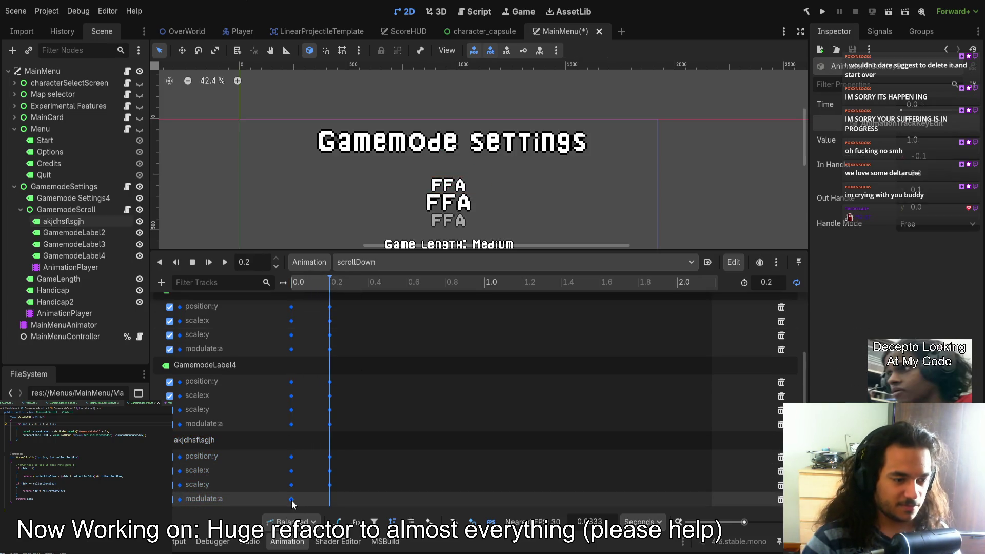
pyautogui.click(923, 144)
pyautogui.press('BackSpace')
pyautogui.write('0.5')
pyautogui.press('Return')
pyautogui.hotkey('ctrl', 's')
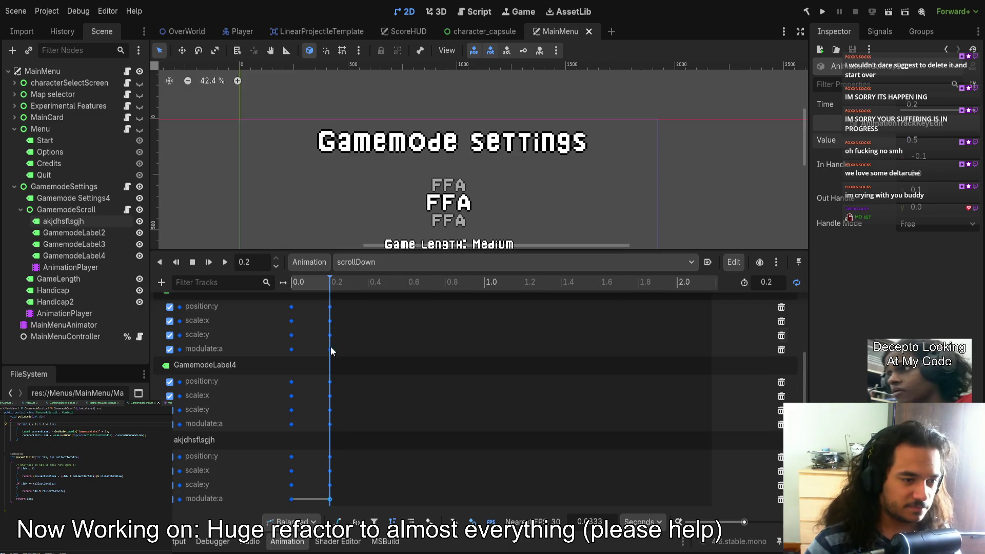
# Set its modulate:a key at 0.0 s to 0 and preview the fade.
pyautogui.click(291, 499)
pyautogui.click(939, 145)
pyautogui.press('BackSpace')
pyautogui.write('0')
pyautogui.press('Return')
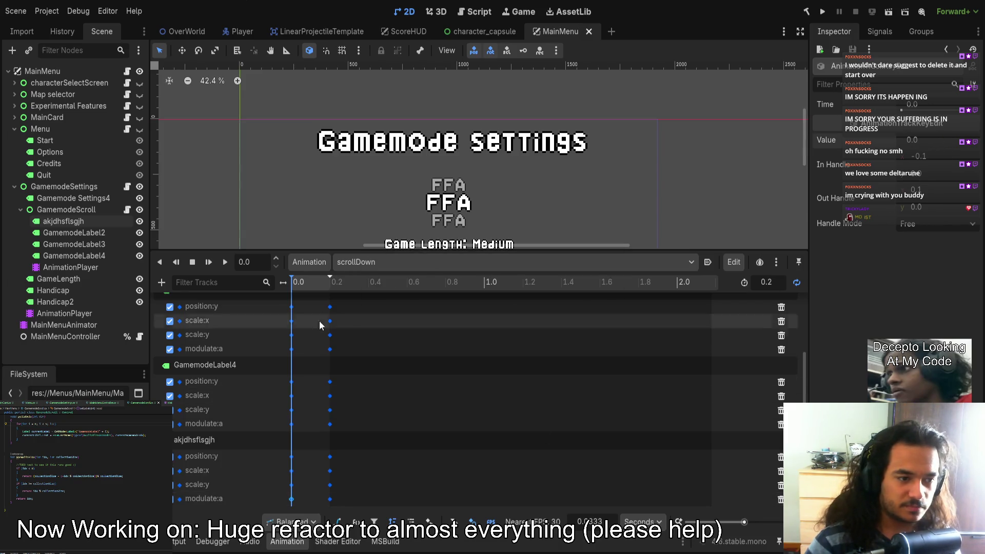
pyautogui.click(307, 285)
pyautogui.moveTo(309, 288)
pyautogui.mouseDown()
pyautogui.moveTo(340, 288)
pyautogui.moveTo(289, 284)
pyautogui.moveTo(455, 323)
pyautogui.mouseUp()
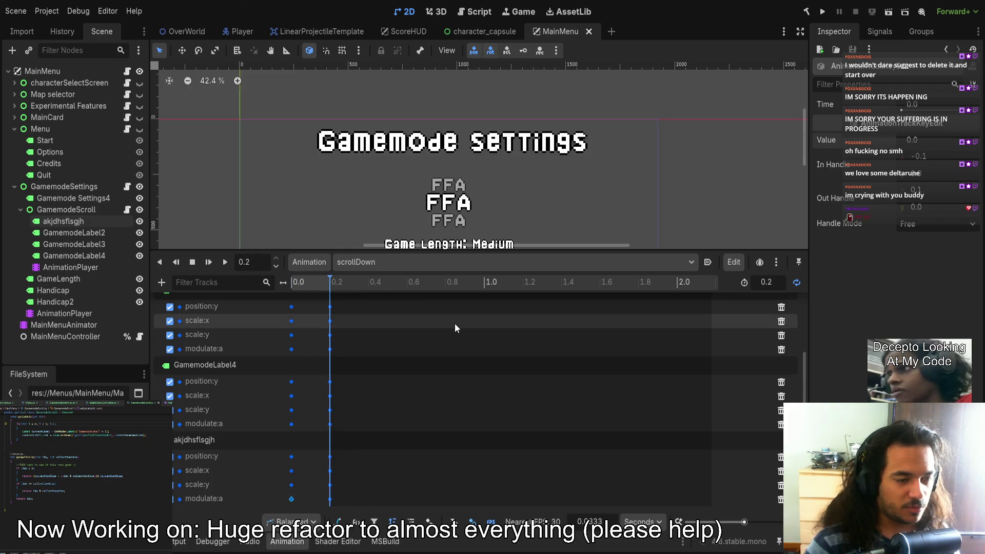
pyautogui.click(291, 283)
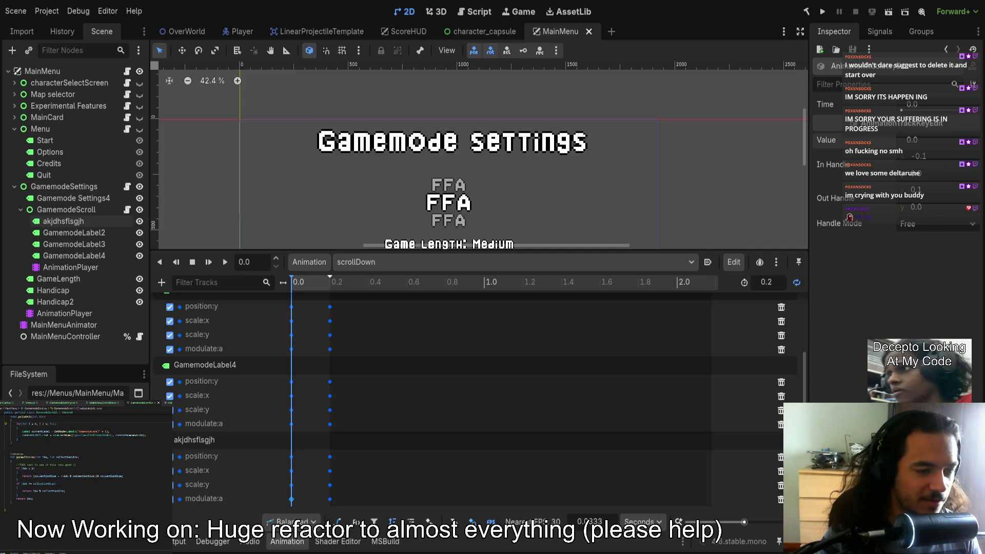
# Enlarge the scene view, play and scrub scrollDown, then select all four FFA labels.
pyautogui.moveTo(300, 284)
pyautogui.mouseDown()
pyautogui.moveTo(320, 294)
pyautogui.moveTo(309, 291)
pyautogui.moveTo(414, 275)
pyautogui.mouseUp()
pyautogui.moveTo(241, 250); pyautogui.dragTo(241, 377)
pyautogui.click(224, 366)
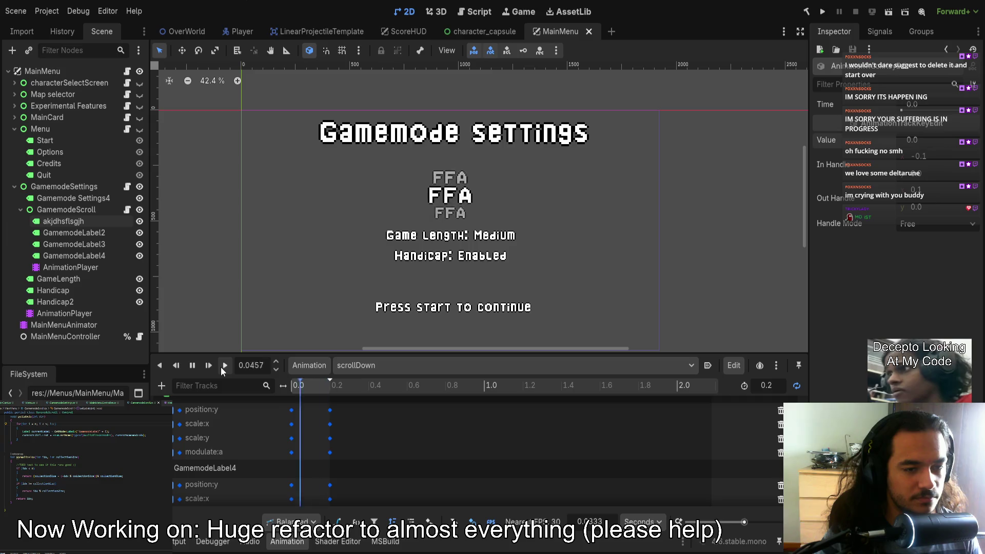
pyautogui.click(192, 363)
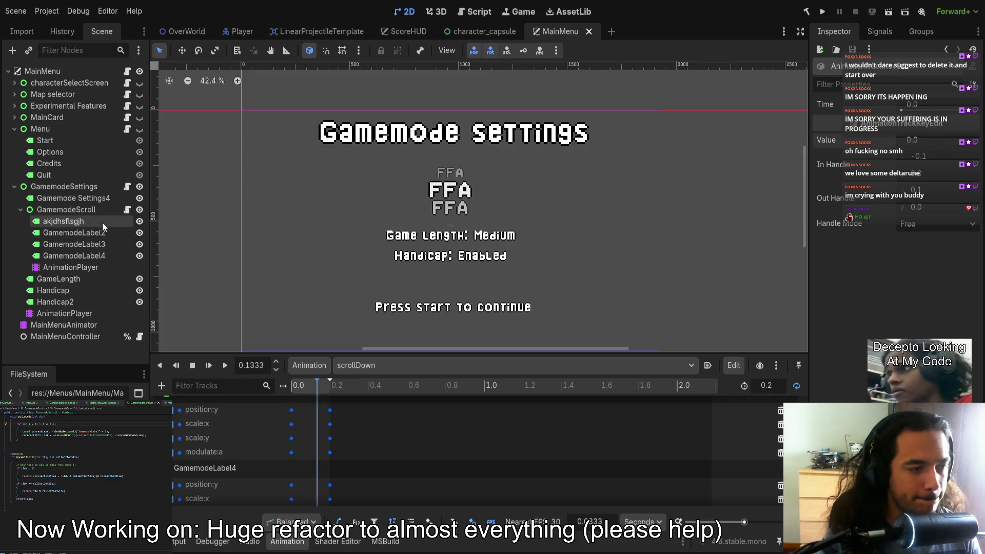
pyautogui.click(303, 387)
pyautogui.scroll(-5, 281, 441)
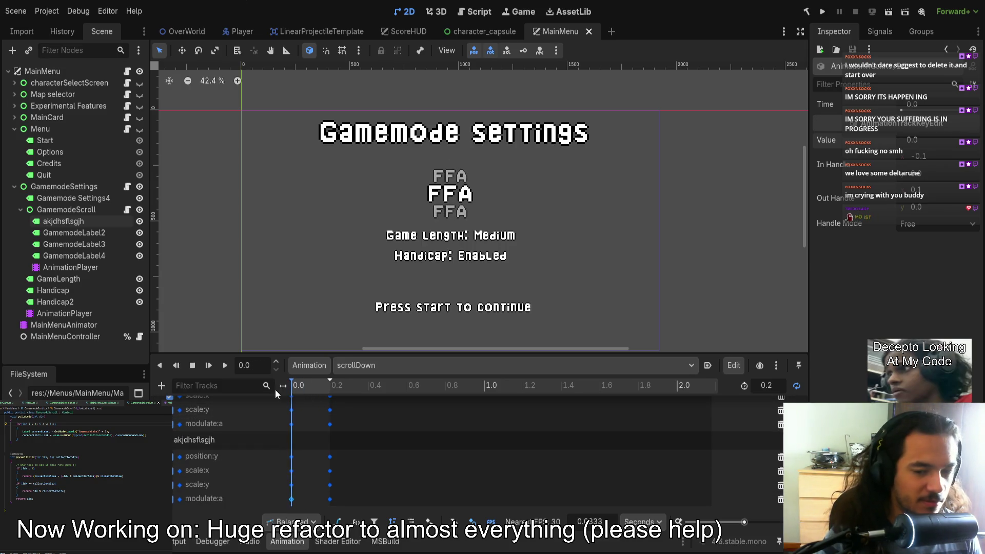
pyautogui.click(303, 386)
pyautogui.moveTo(306, 383); pyautogui.dragTo(330, 385)
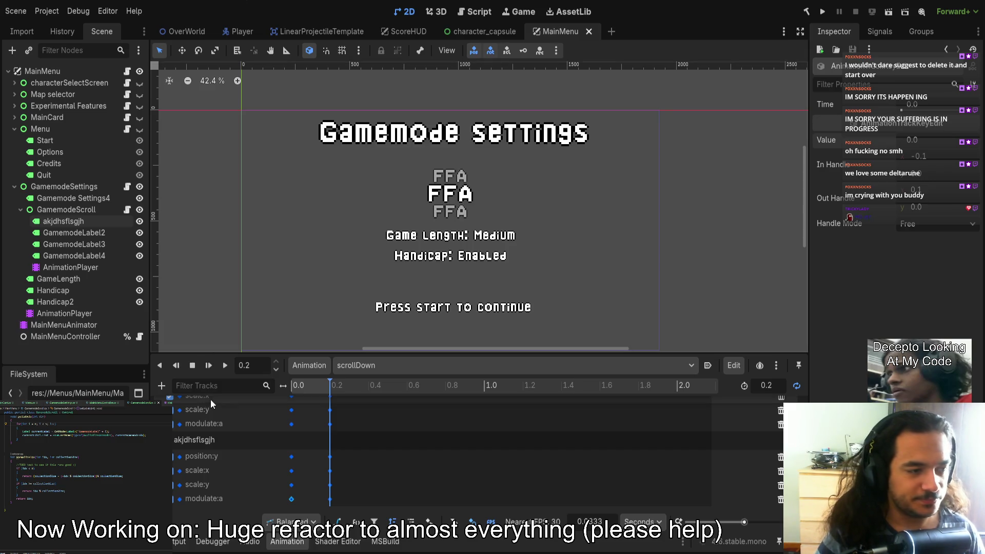
pyautogui.click(63, 224)
pyautogui.keyDown('shift'); pyautogui.click(54, 255); pyautogui.keyUp('shift')
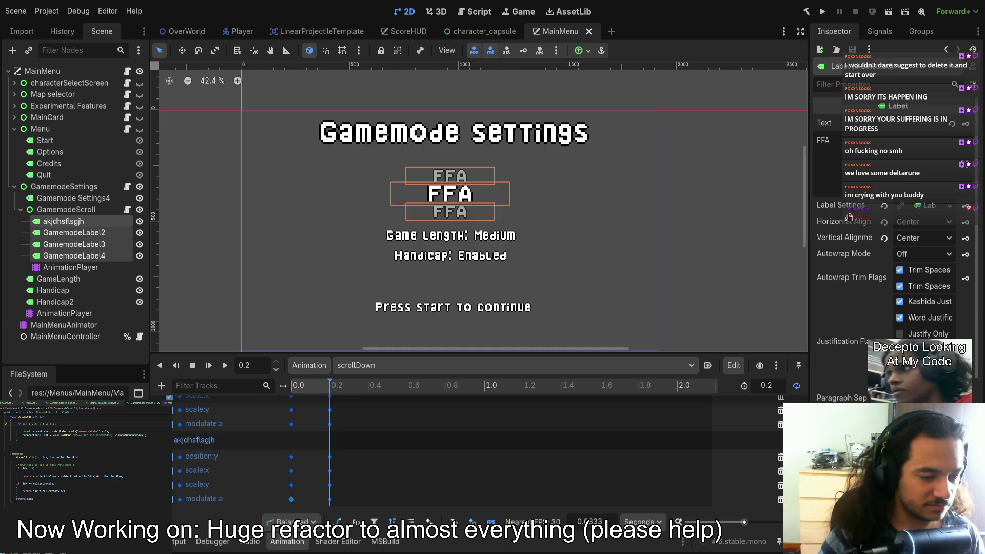
# Zoom the 2D viewport and select the GamemodeScroll node to view its exported settings.
pyautogui.scroll(5, 330, 198)
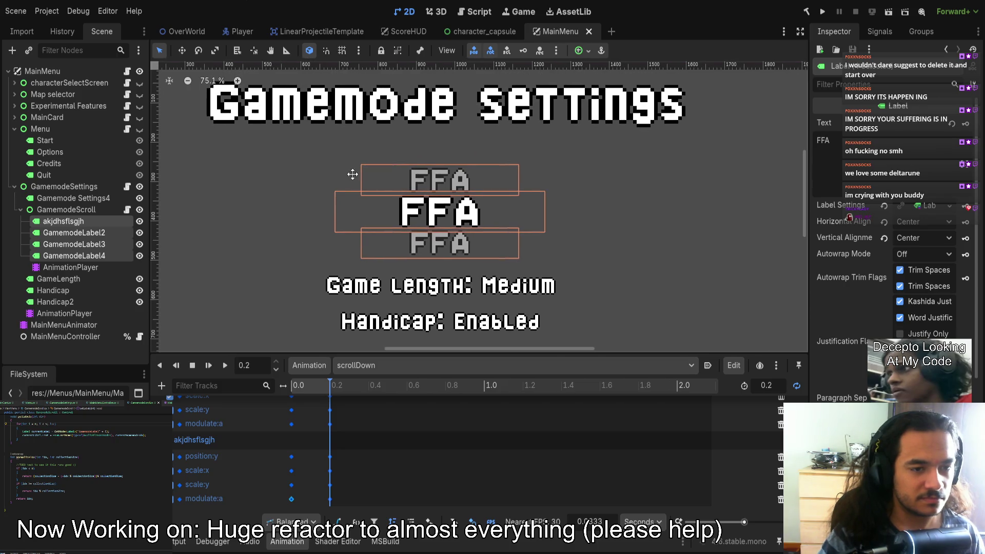
pyautogui.scroll(-3, 324, 182)
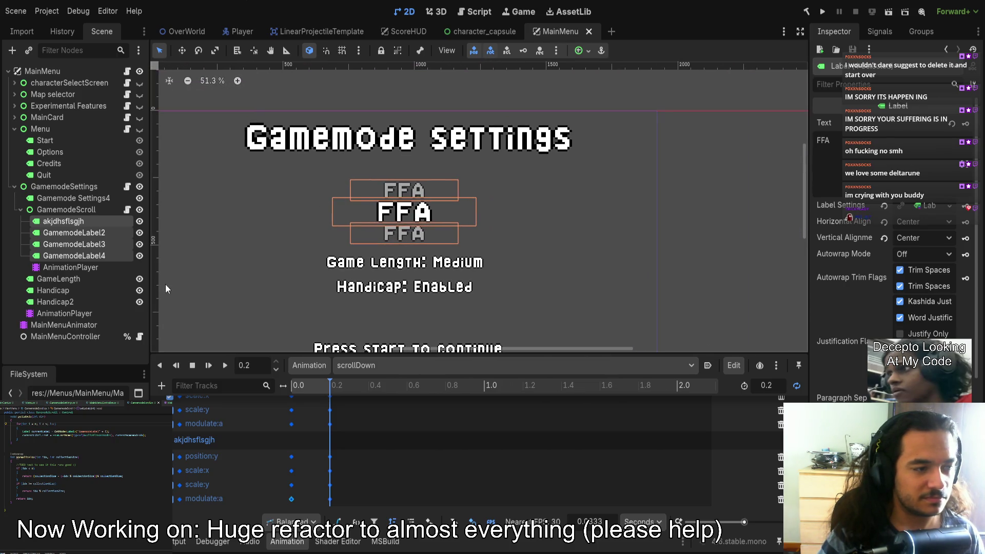
pyautogui.scroll(1, 356, 411)
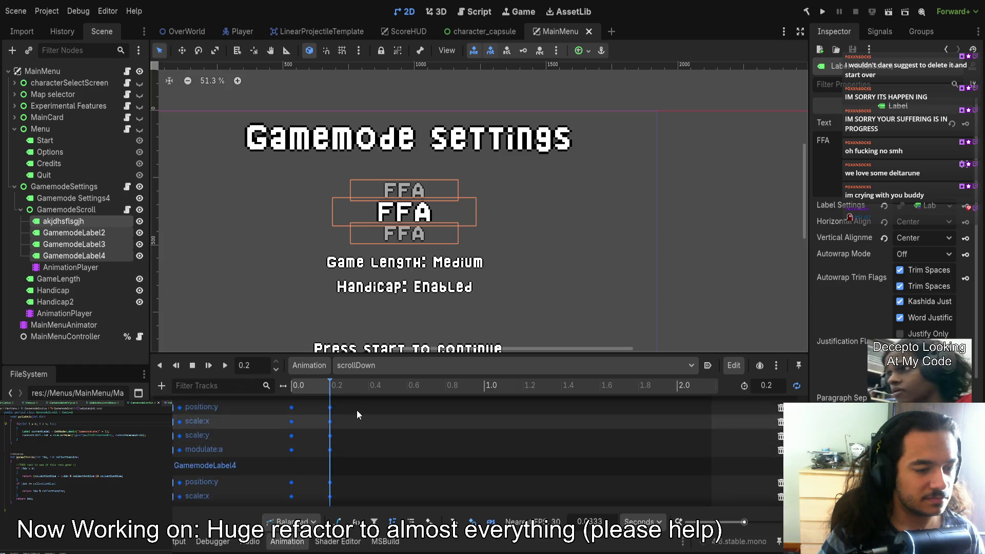
pyautogui.scroll(-1, 331, 412)
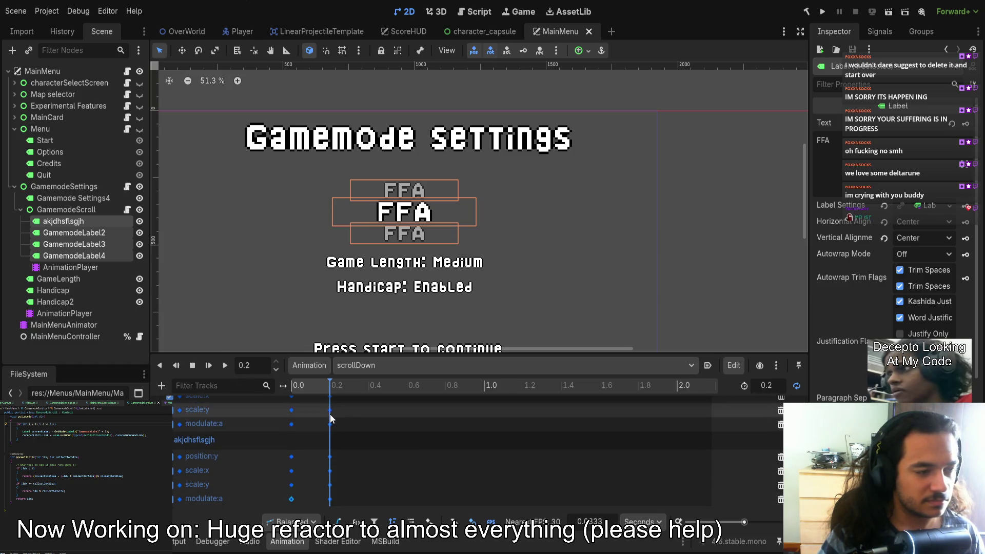
pyautogui.click(94, 211)
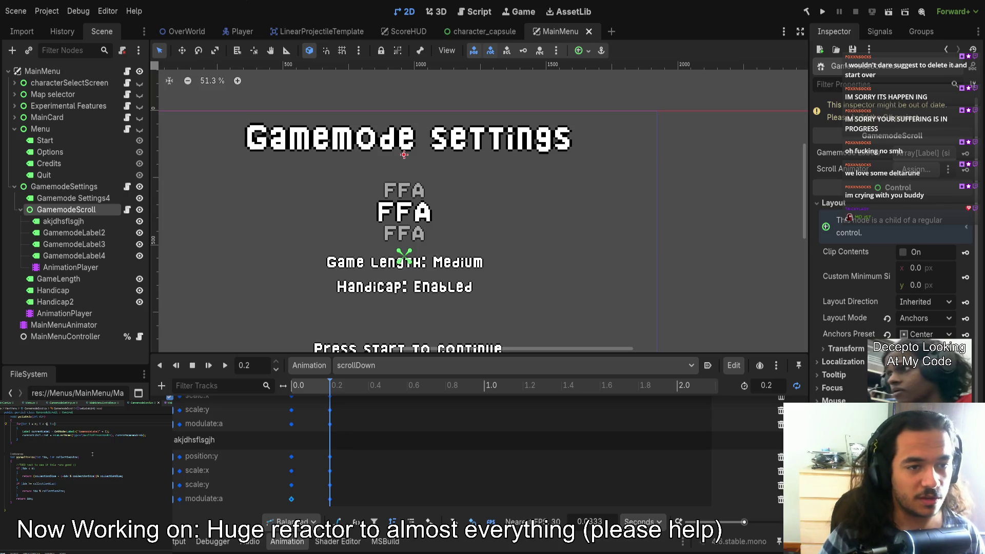
# Rewrite the label lookup to use GetChild and append 'as Label;' in the script.
pyautogui.scroll(4, 92, 454)
pyautogui.moveTo(110, 471); pyautogui.dragTo(79, 471)
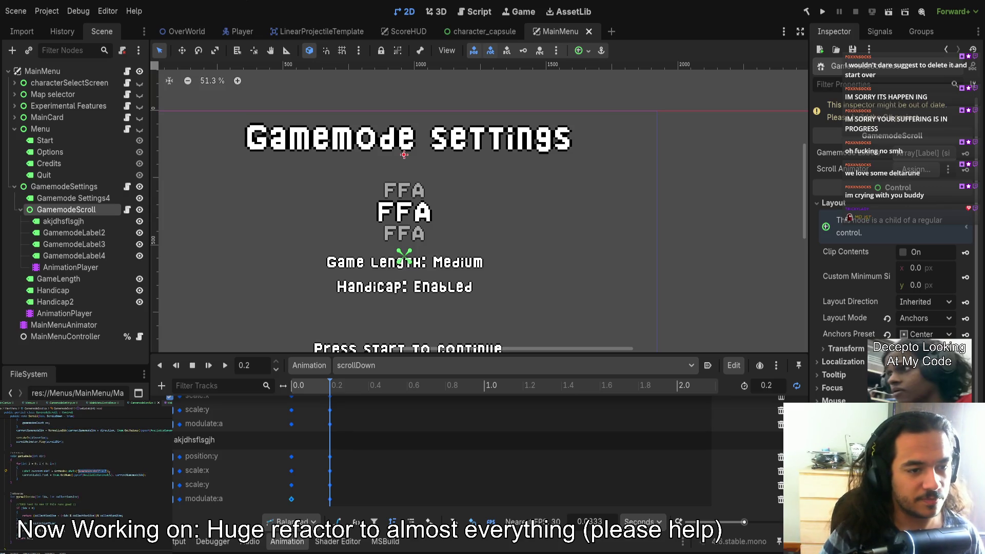
pyautogui.press('BackSpace')
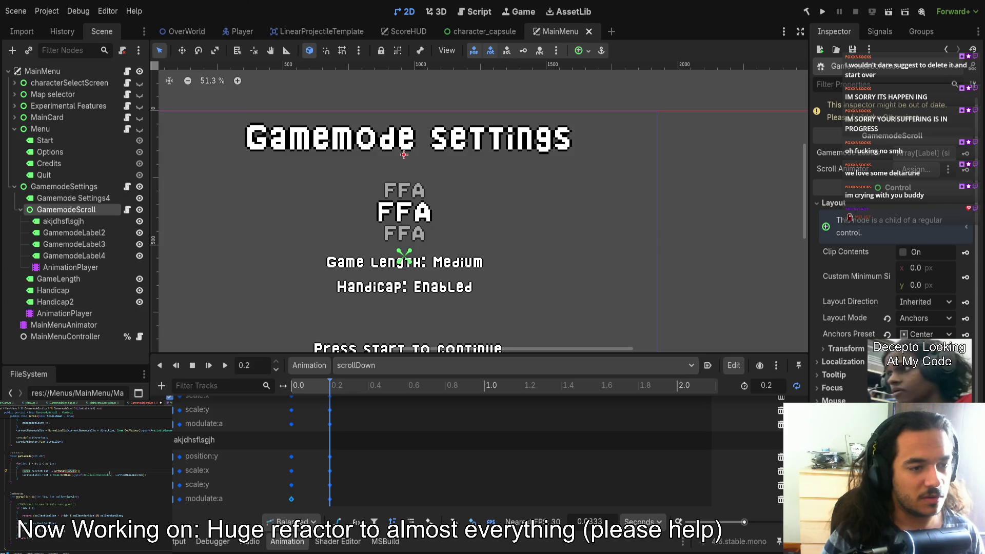
pyautogui.hotkey('ctrl', 'shift', 'Left')
pyautogui.hotkey('ctrl', 'shift', 'Left')
pyautogui.write('Get')
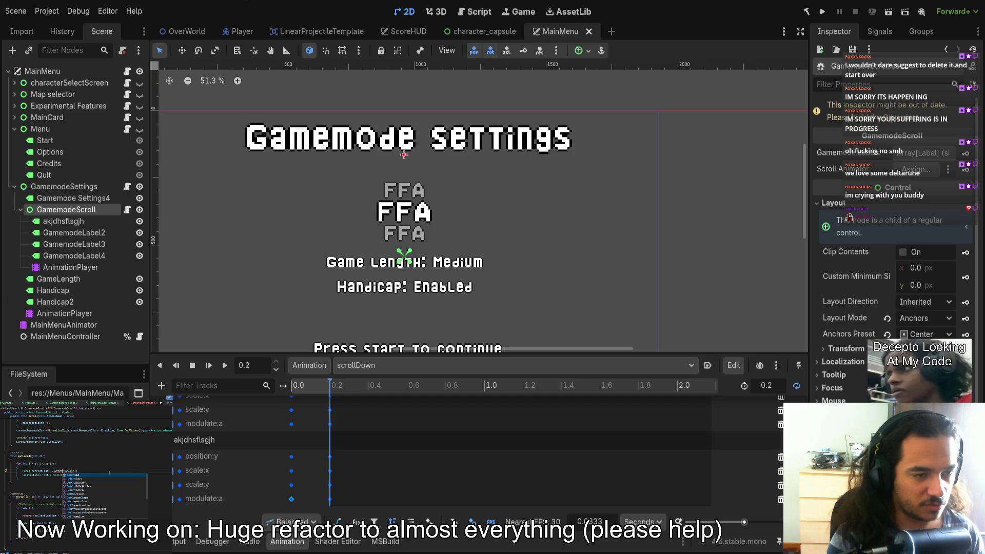
pyautogui.press('Return')
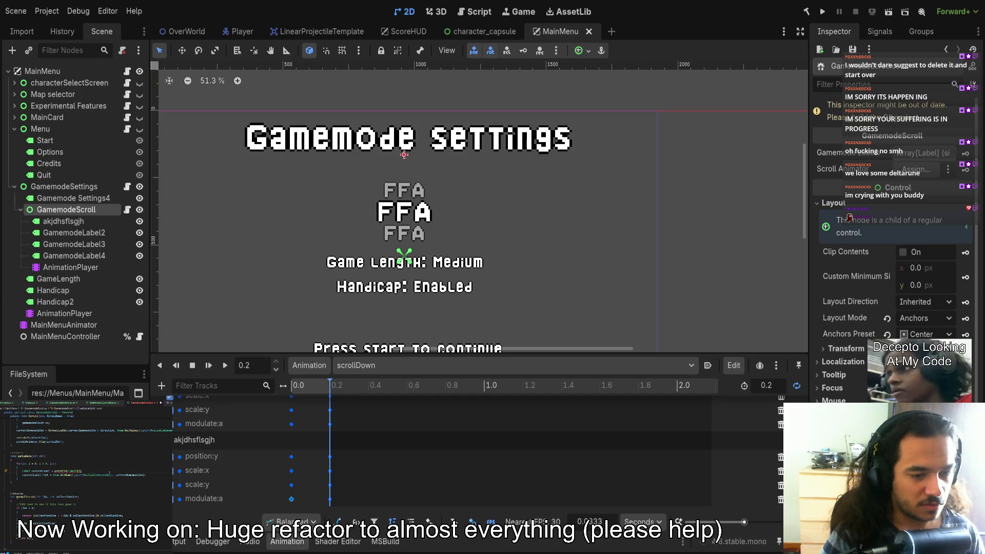
pyautogui.press('BackSpace')
pyautogui.press('BackSpace')
pyautogui.press('BackSpace')
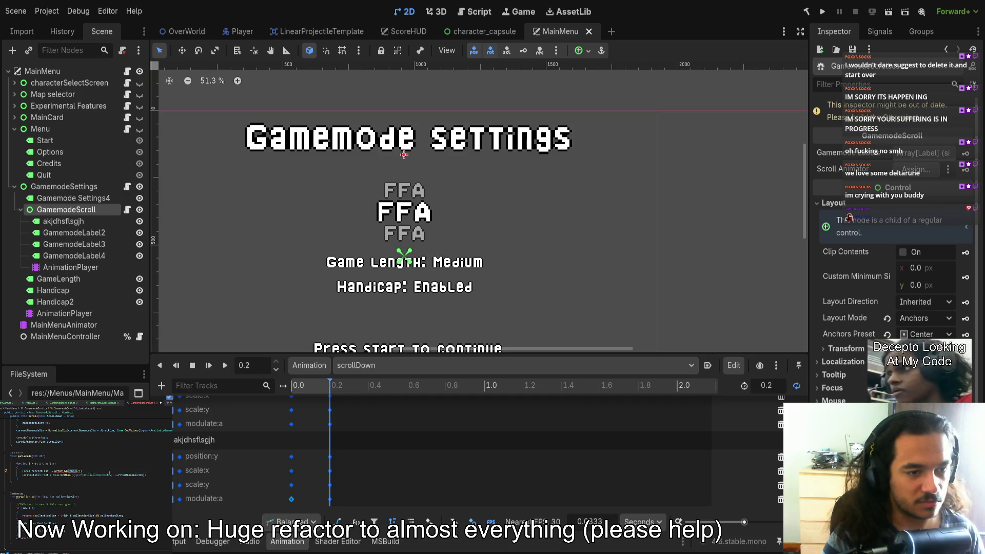
pyautogui.write('as L')
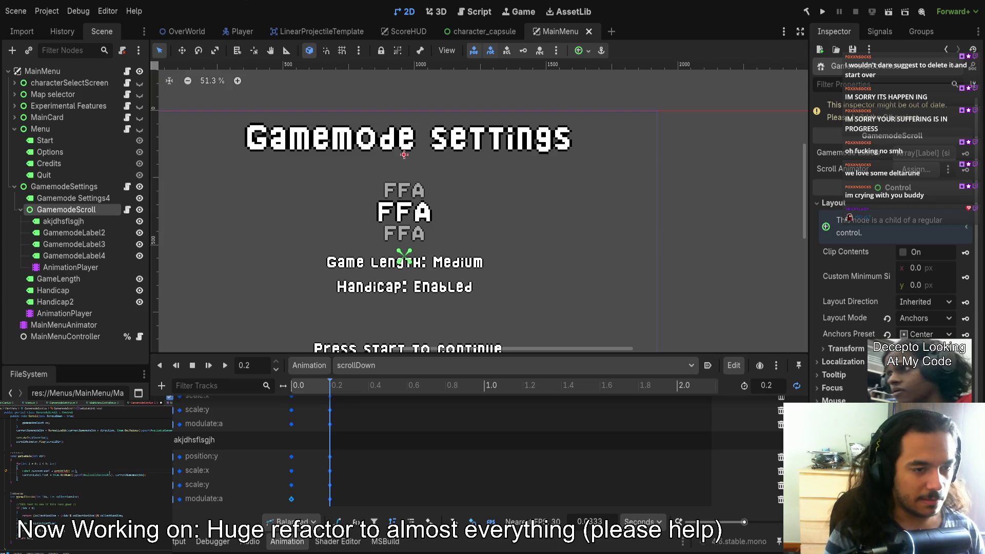
pyautogui.write('abel')
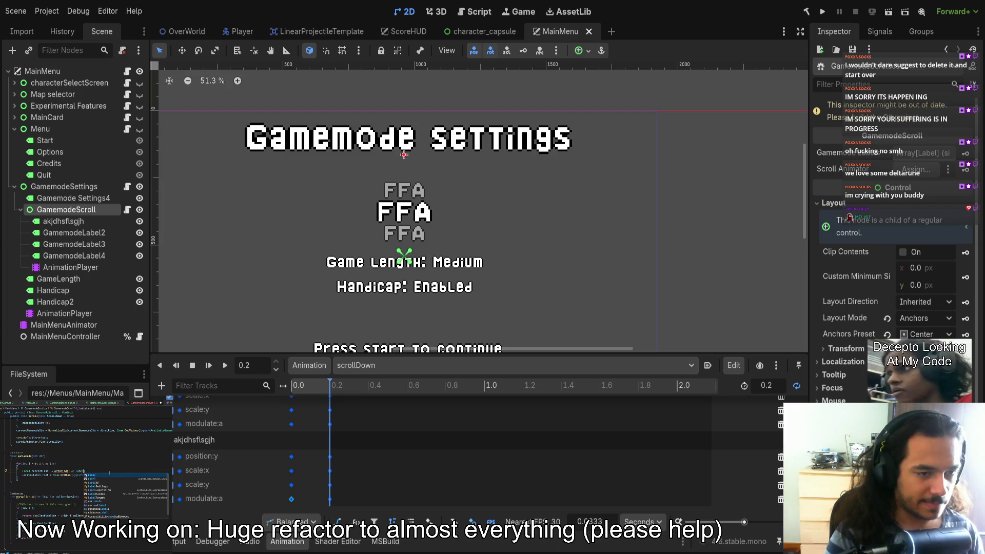
pyautogui.write(';')
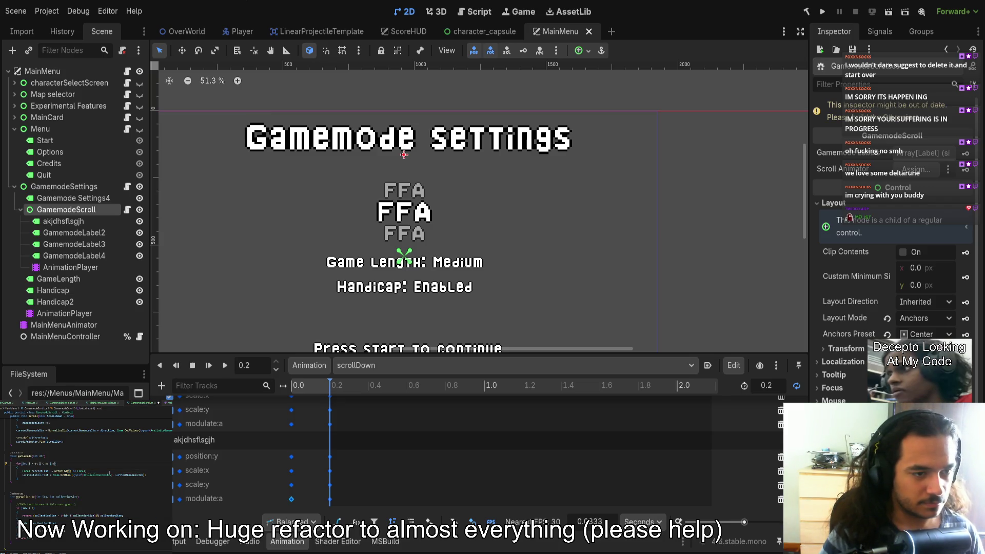
pyautogui.press('Right')
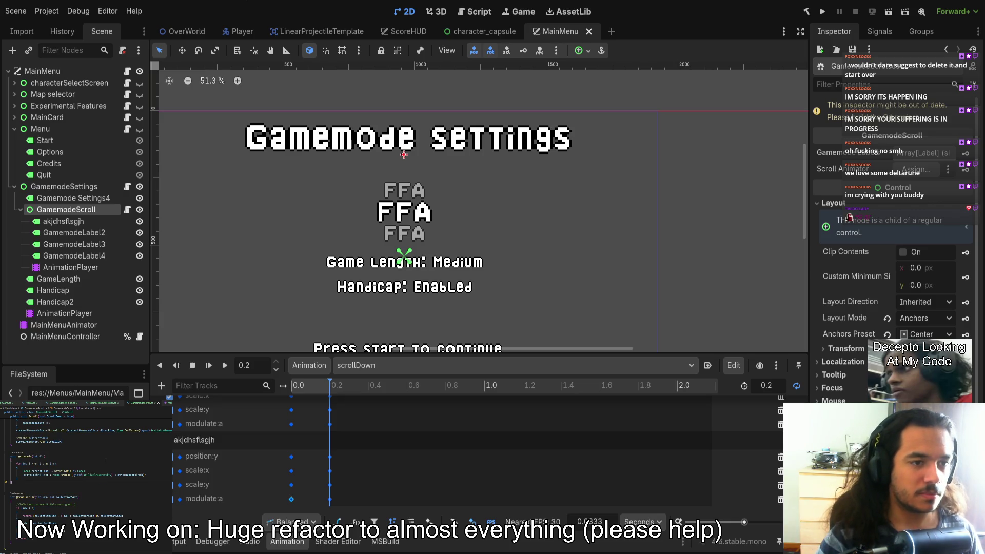
# Bring up the scrollUp animation for editing and save the MainMenu scene.
pyautogui.scroll(5, 87, 462)
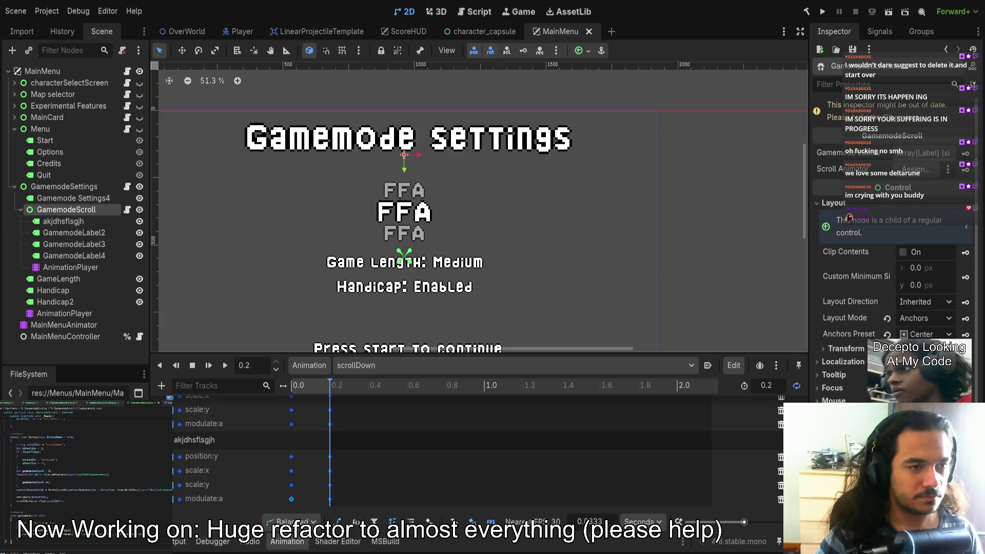
pyautogui.scroll(1, 87, 462)
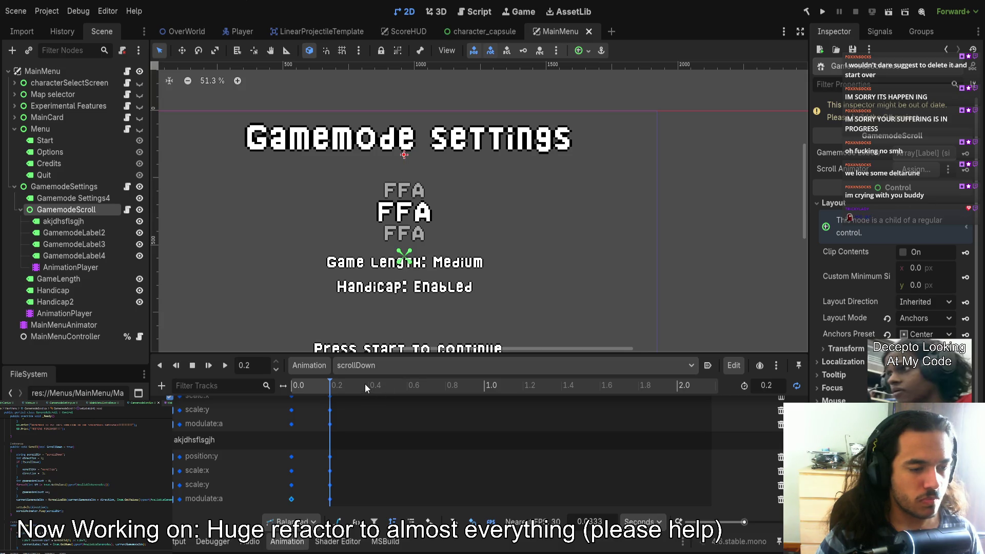
pyautogui.scroll(-5, 87, 462)
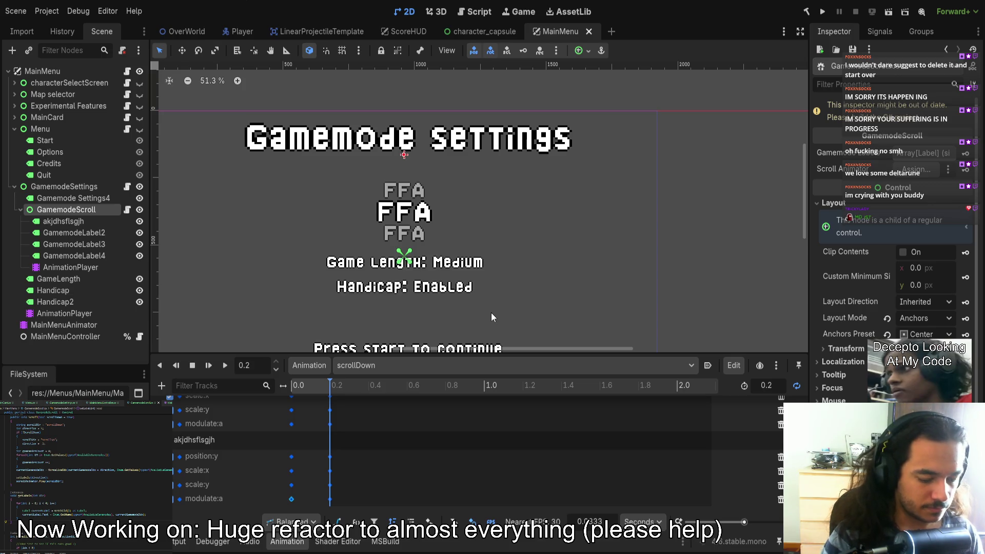
pyautogui.hotkey('ctrl', 'z')
pyautogui.hotkey('ctrl', 's')
# Move scrollUp's first keyframe column on every label track to 0.0.
pyautogui.moveTo(363, 355)
pyautogui.mouseDown()
pyautogui.moveTo(362, 126)
pyautogui.moveTo(363, 146)
pyautogui.mouseUp()
pyautogui.moveTo(341, 469)
pyautogui.mouseDown()
pyautogui.moveTo(321, 213)
pyautogui.moveTo(278, 492)
pyautogui.moveTo(331, 488)
pyautogui.mouseUp()
pyautogui.click(317, 487)
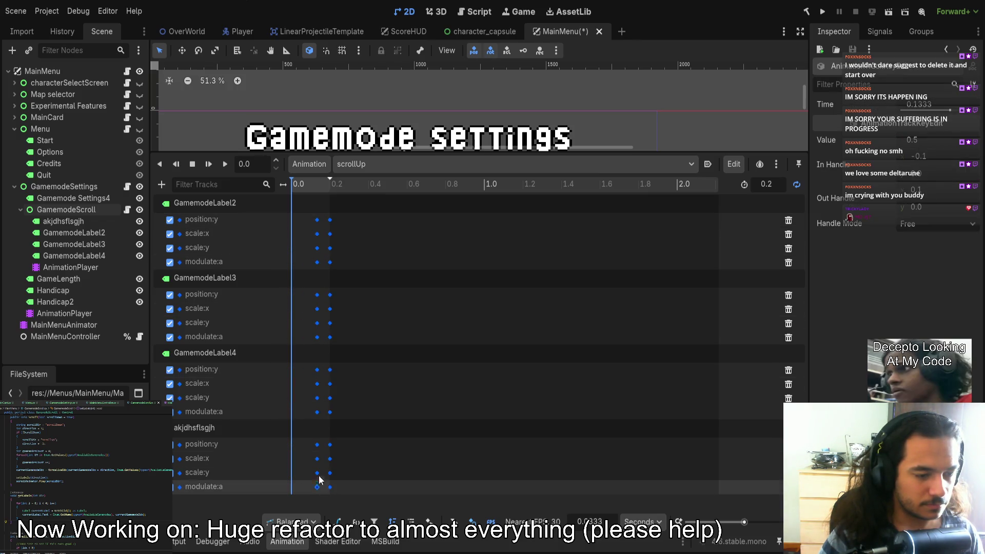
pyautogui.moveTo(307, 219)
pyautogui.mouseDown()
pyautogui.moveTo(323, 494)
pyautogui.moveTo(291, 490)
pyautogui.mouseUp()
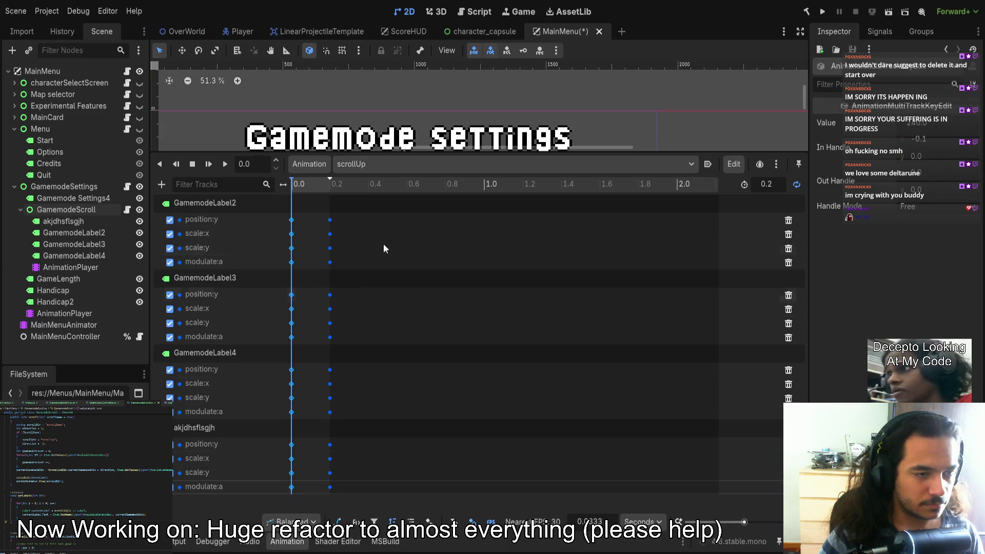
# Play scrollUp and scrollDown, stop the preview, and save MainMenu.
pyautogui.moveTo(362, 156); pyautogui.dragTo(362, 386)
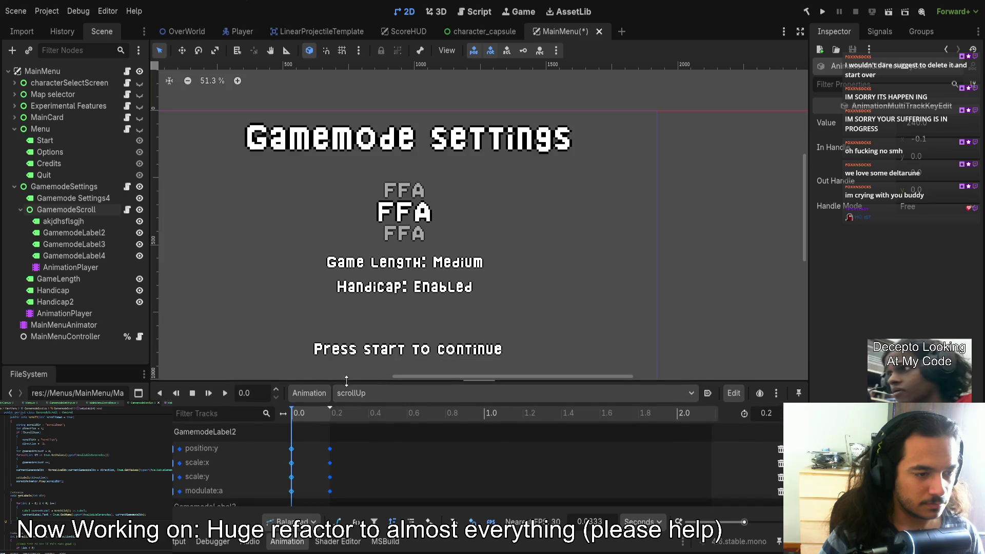
pyautogui.click(225, 394)
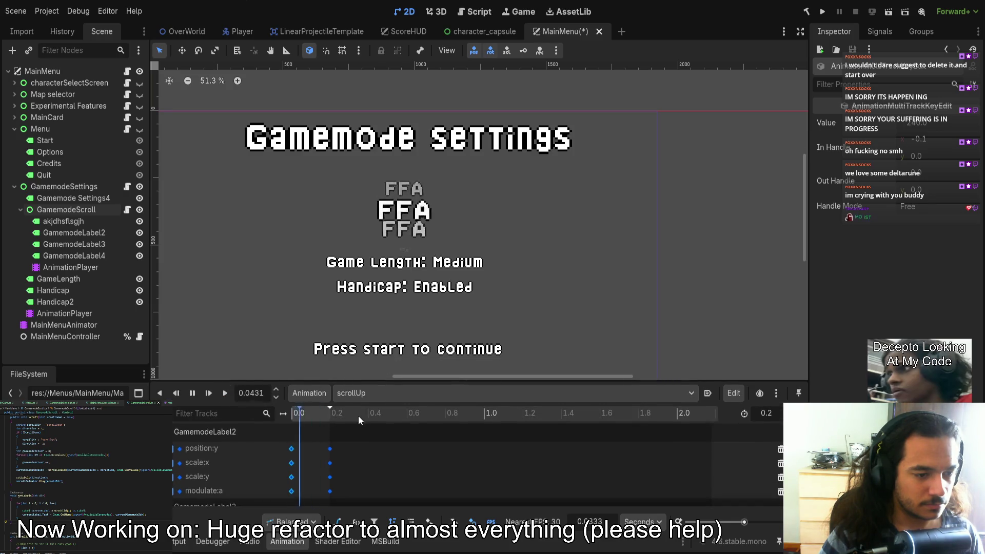
pyautogui.click(225, 395)
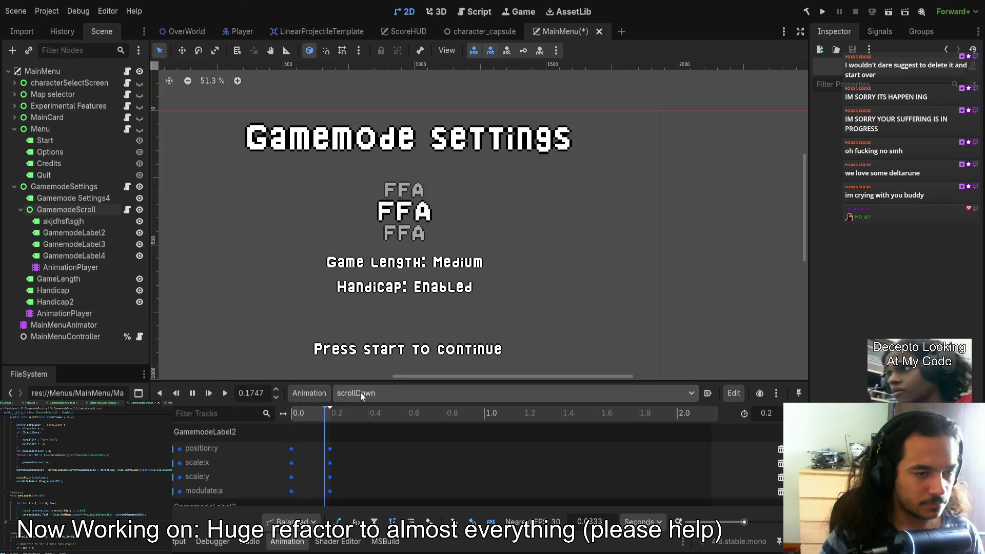
pyautogui.click(193, 393)
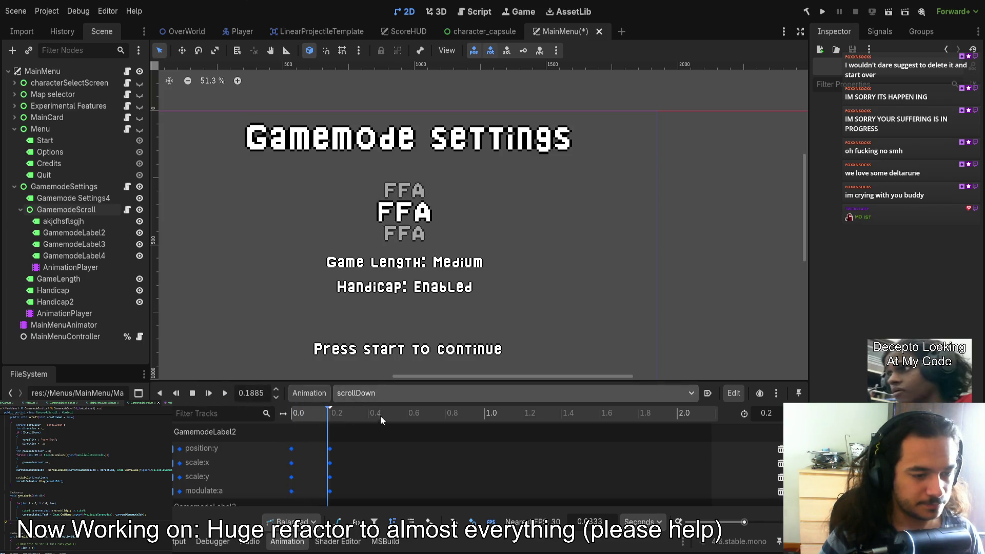
pyautogui.hotkey('ctrl', 's')
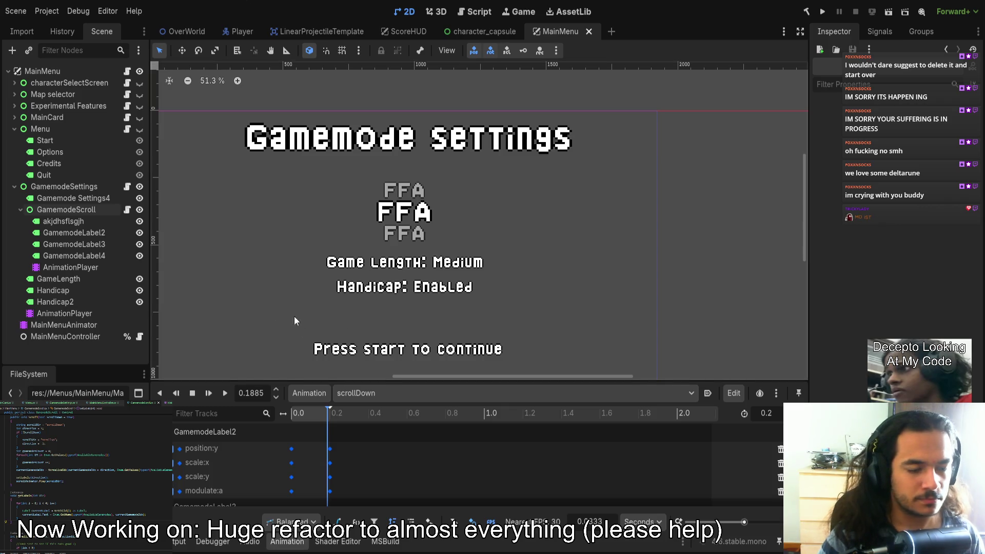
# Scrub scrollDown back to 0.0 and select the GamemodeScroll node.
pyautogui.moveTo(324, 421)
pyautogui.mouseDown()
pyautogui.moveTo(275, 425)
pyautogui.moveTo(318, 416)
pyautogui.moveTo(285, 414)
pyautogui.moveTo(339, 418)
pyautogui.moveTo(280, 421)
pyautogui.mouseUp()
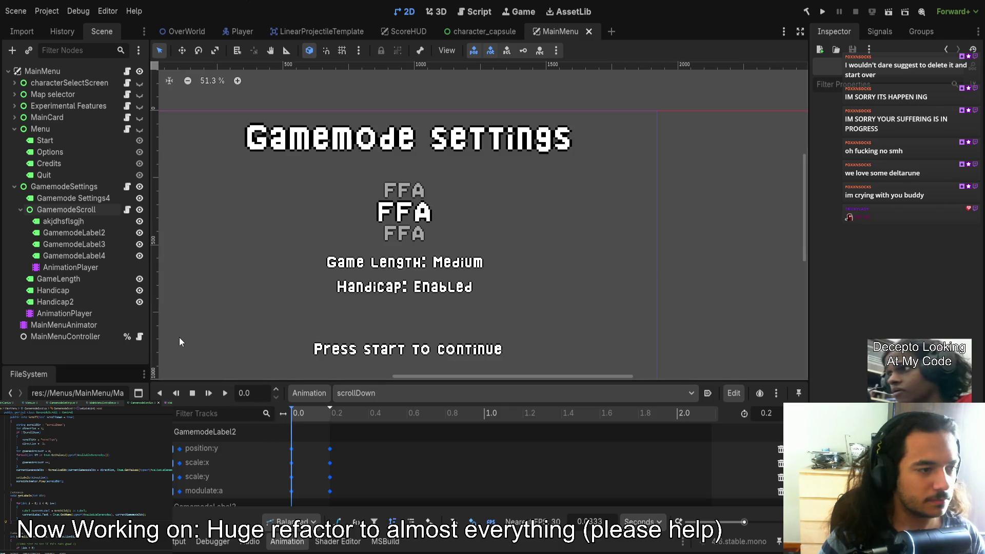
pyautogui.click(132, 211)
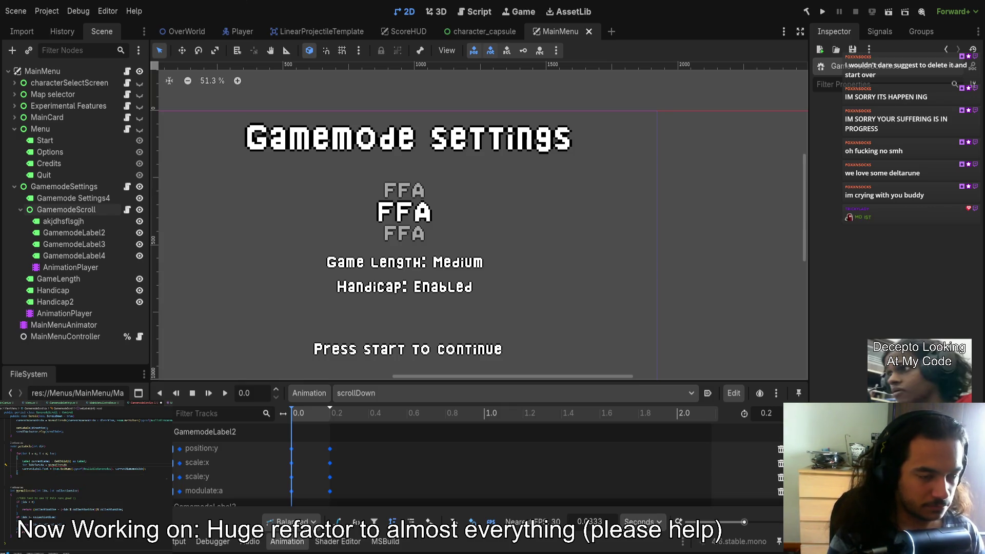
# Complete the call as normalizeIdx(currentGamemodeIdx + i, dir) and paste the index variable into the label text line.
pyautogui.write('(currentGamemodeIdx + i')
pyautogui.doubleClick(36, 466)
pyautogui.doubleClick(123, 469)
pyautogui.hotkey('ctrl', 'v')
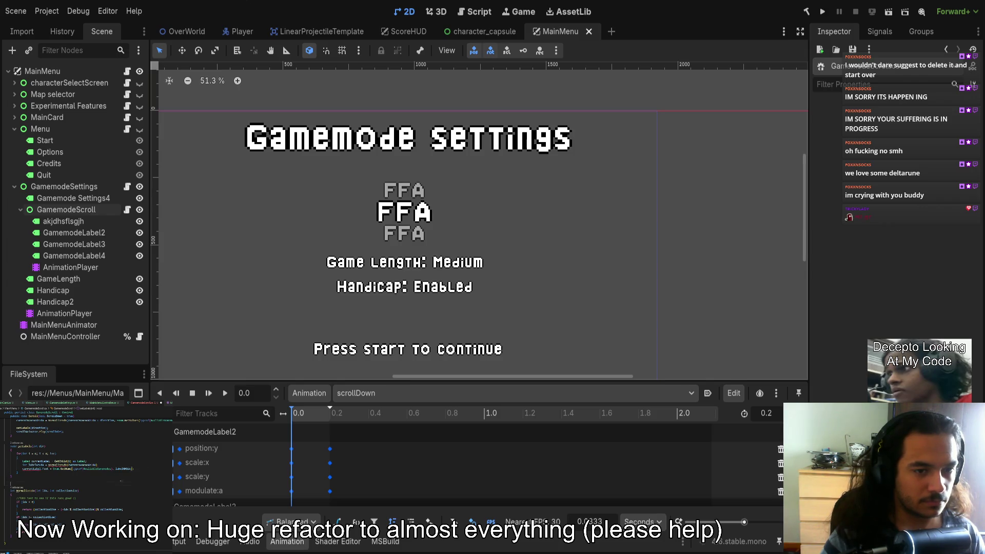
pyautogui.write(', ')
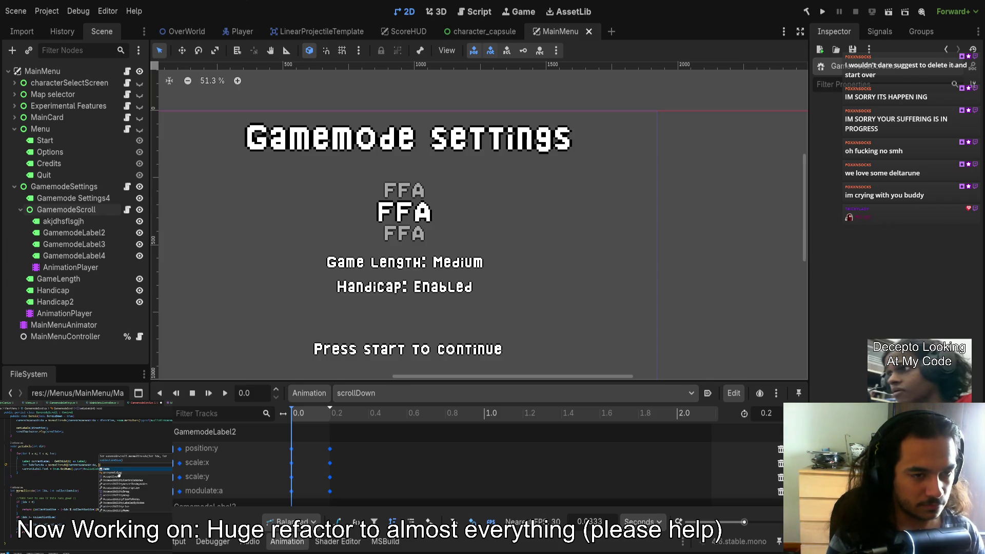
pyautogui.write('dir')
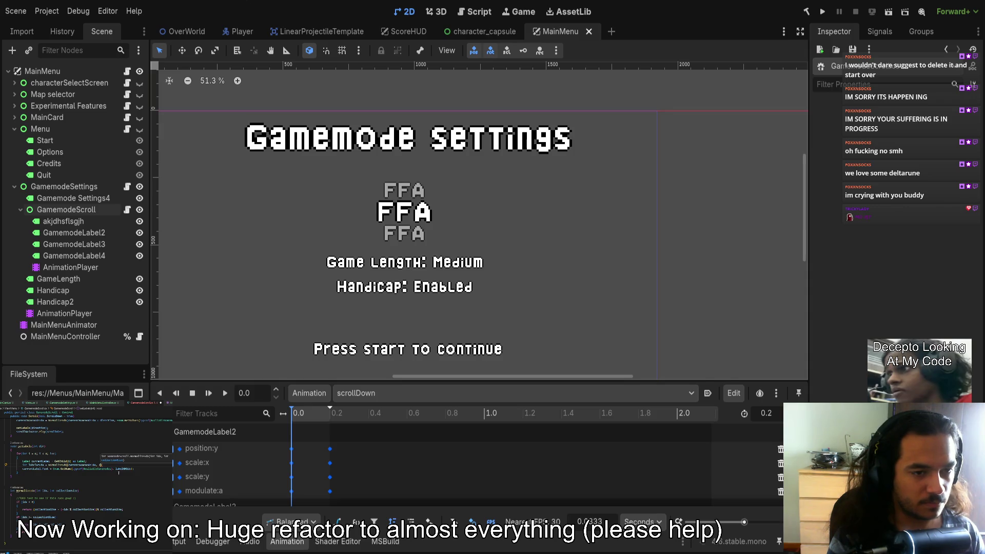
pyautogui.write(')')
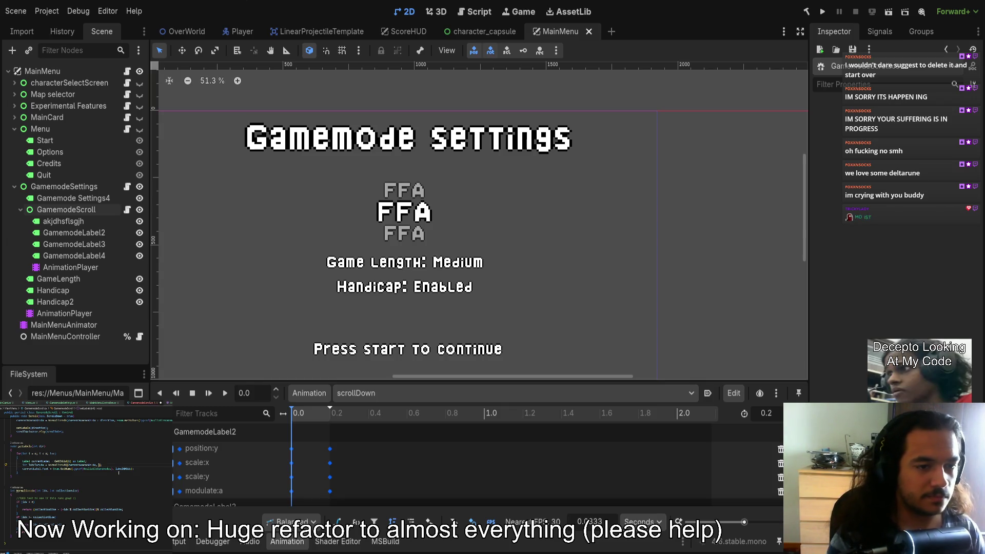
# Begin declaring a List<Gamemode> field in the GamemodeScroll script.
pyautogui.scroll(10, 111, 475)
pyautogui.scroll(-10, 102, 478)
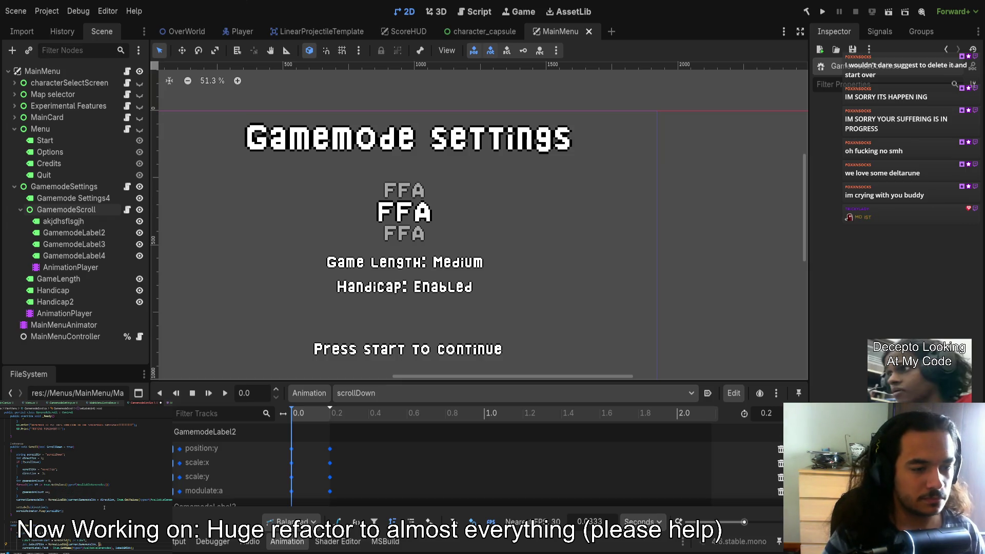
pyautogui.scroll(10, 62, 496)
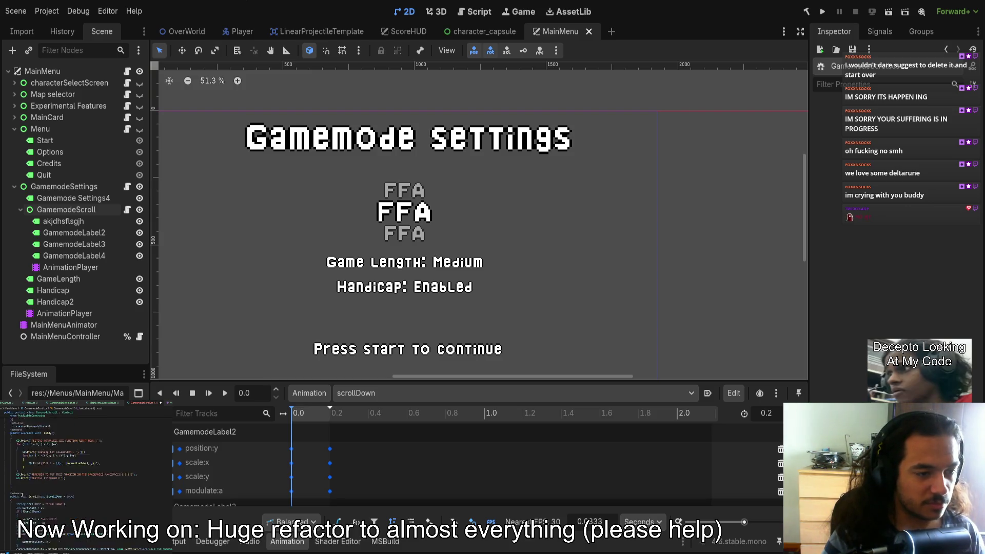
pyautogui.write('List<Gamemode>')
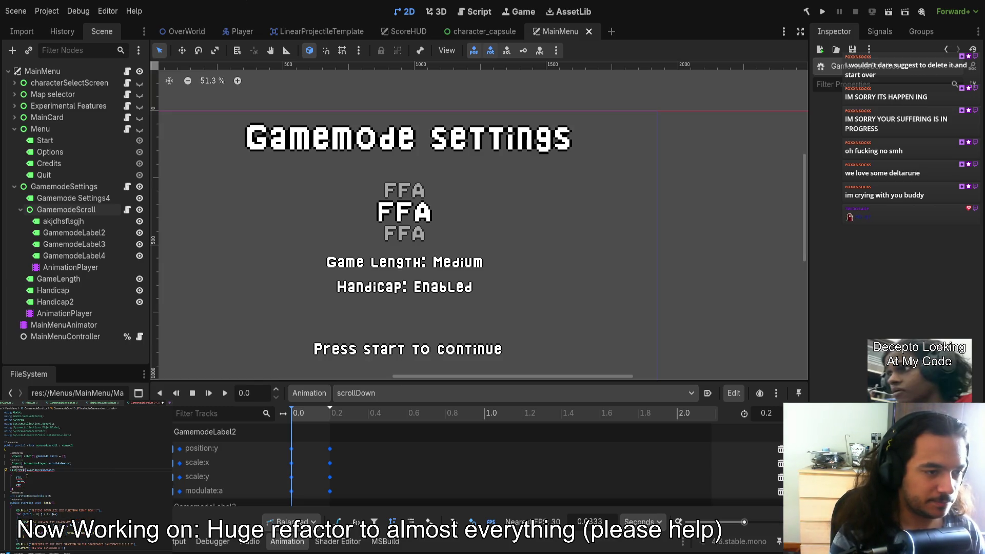
pyautogui.write('Gamemode')
pyautogui.hotkey('ctrl', 'shift', 'Right')
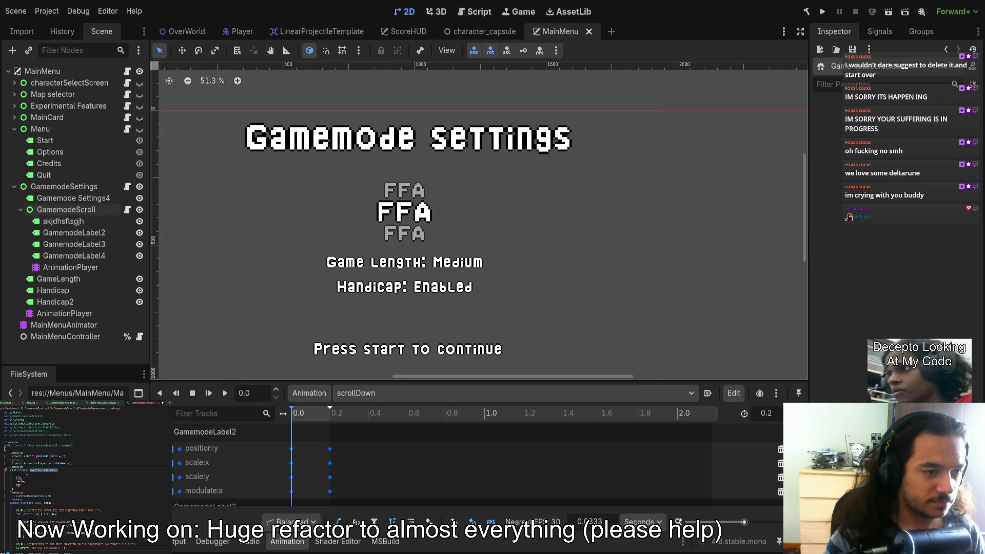
pyautogui.press('Left')
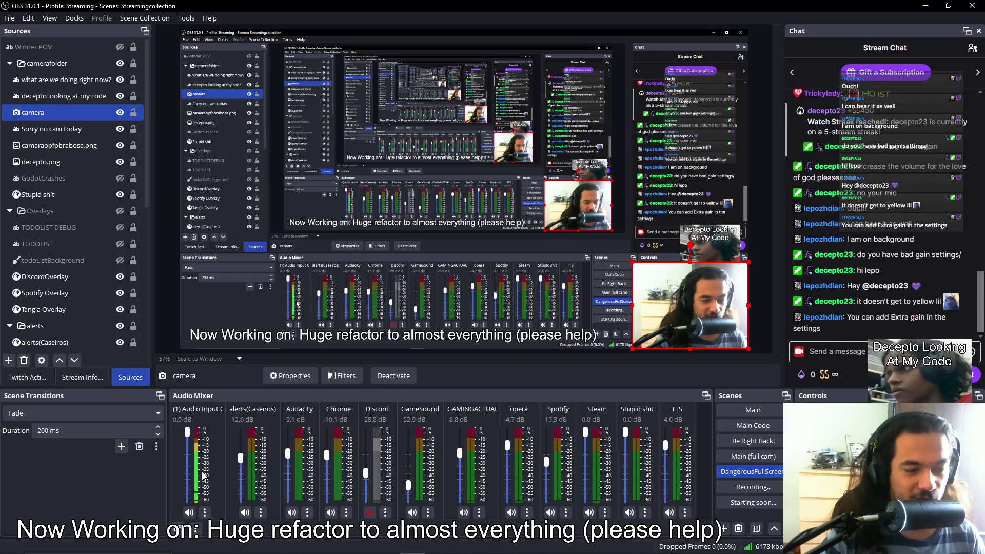
# Switch from OBS Studio back to the Godot editor showing the MainMenu scene.
pyautogui.moveTo(316, 552)
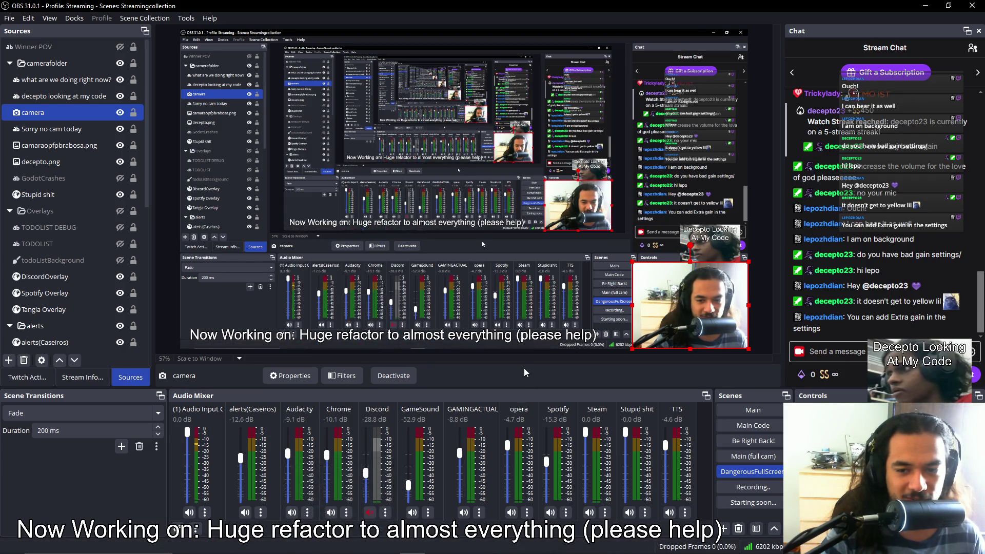
pyautogui.hotkey('alt', 'Tab')
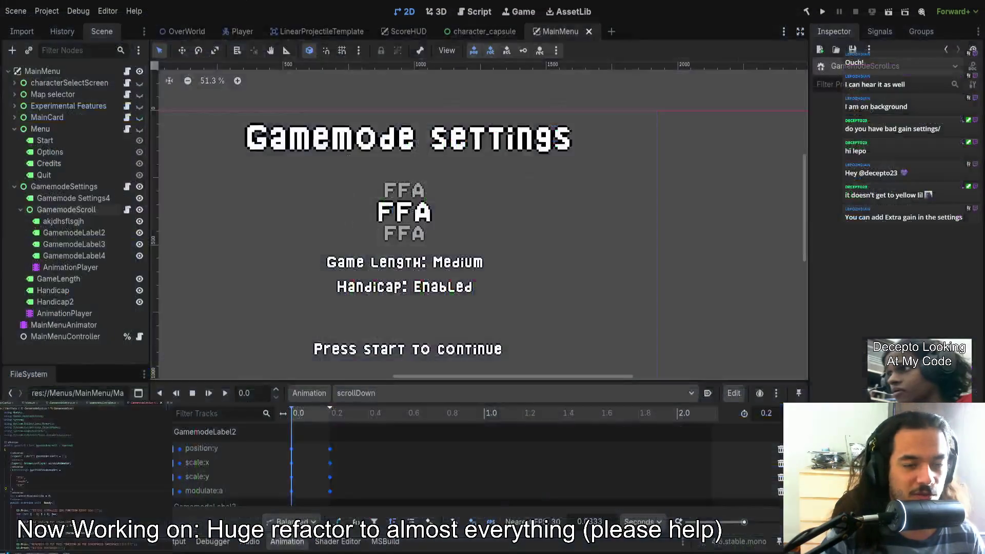
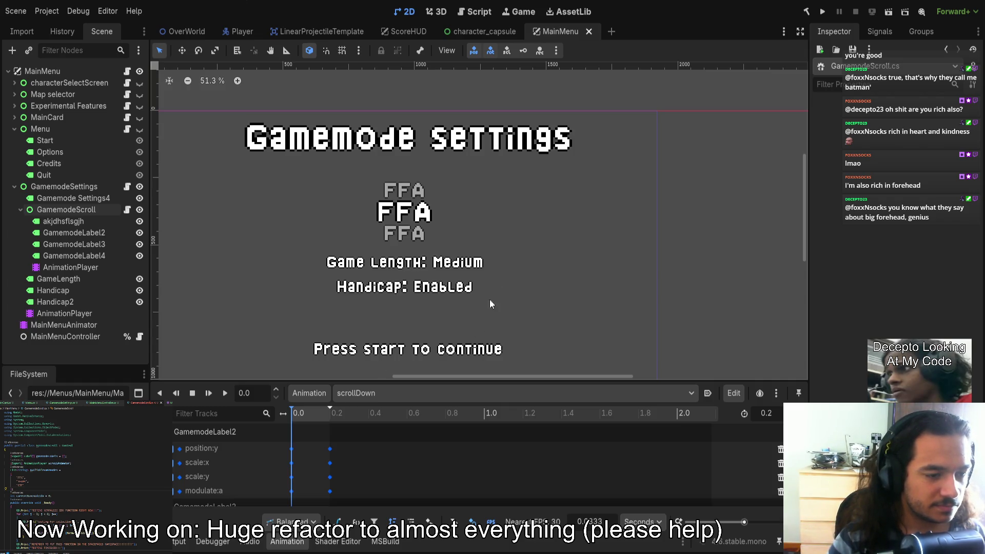
# Preview the FFA labels' scrollDown motion, then load the scrollUp animation and play it.
pyautogui.scroll(-5, 324, 453)
pyautogui.moveTo(371, 384); pyautogui.dragTo(370, 154)
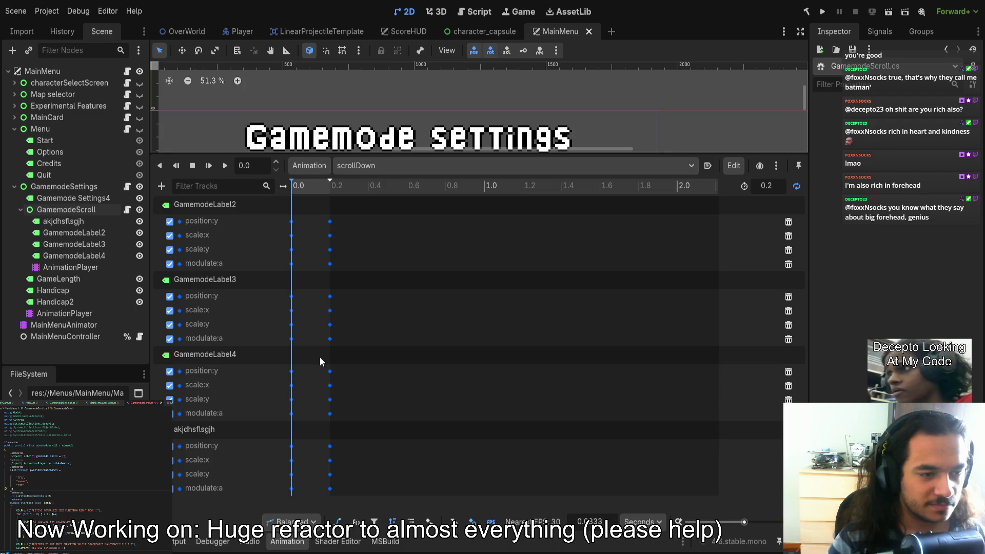
pyautogui.moveTo(334, 153); pyautogui.dragTo(329, 398)
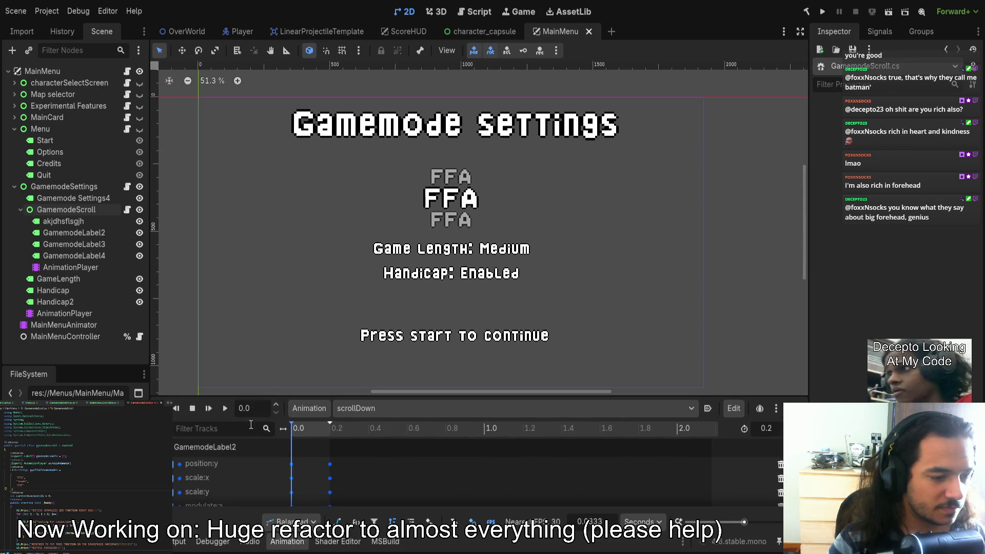
pyautogui.click(226, 409)
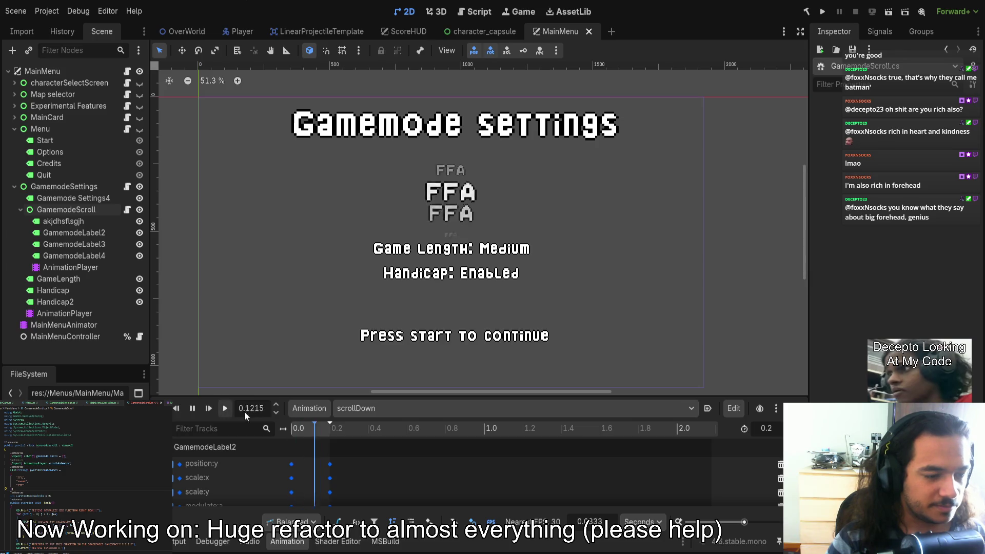
pyautogui.click(224, 409)
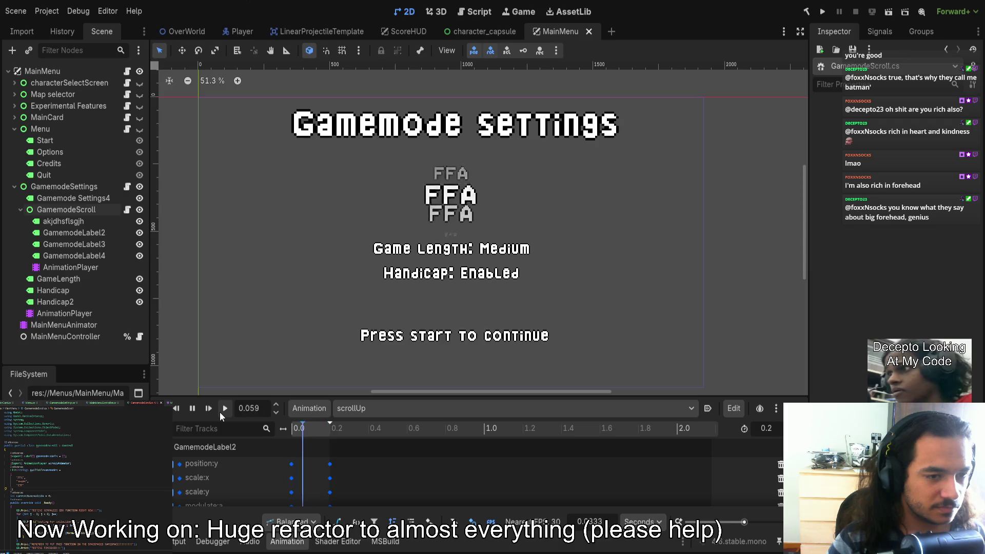
# Select every scrollUp keyframe and set their In Handle to -0.1.
pyautogui.click(303, 431)
pyautogui.press('s')
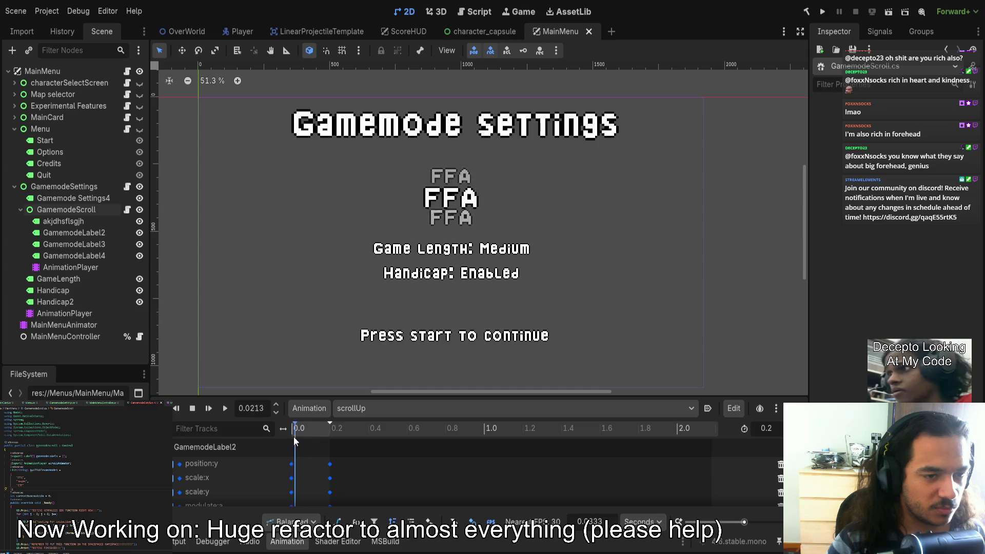
pyautogui.moveTo(370, 394); pyautogui.dragTo(370, 139)
pyautogui.moveTo(300, 483)
pyautogui.mouseDown()
pyautogui.moveTo(284, 476)
pyautogui.moveTo(262, 271)
pyautogui.mouseUp()
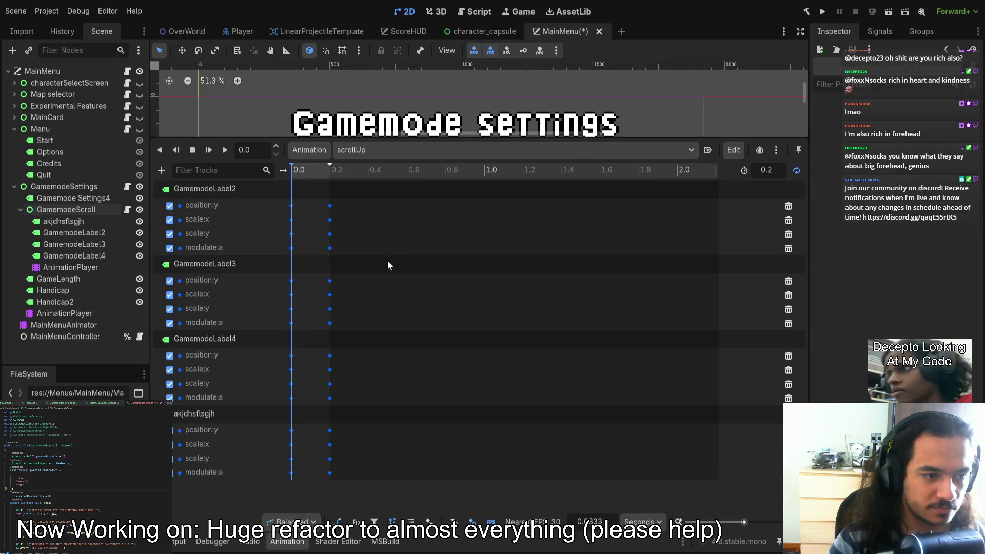
pyautogui.moveTo(367, 490); pyautogui.dragTo(308, 211)
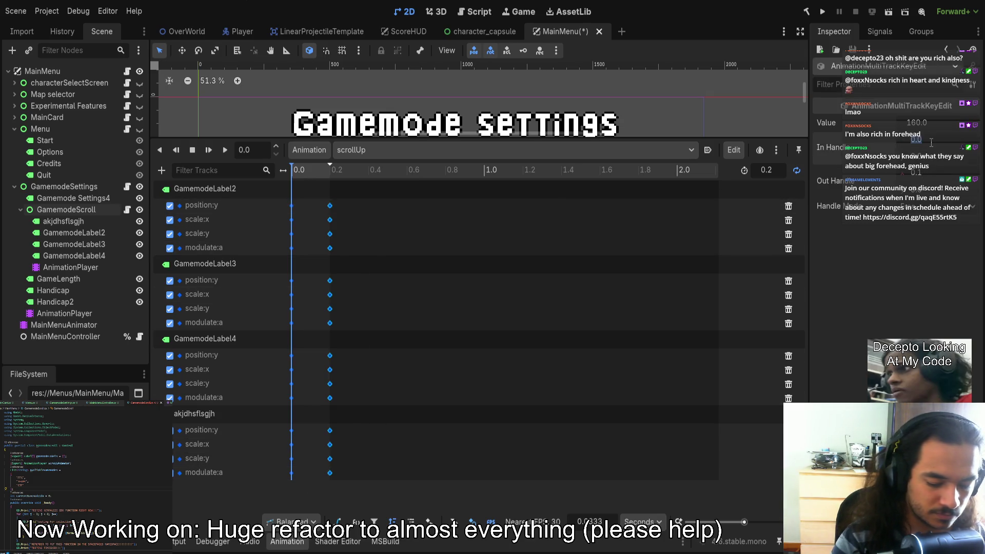
pyautogui.moveTo(924, 144); pyautogui.dragTo(932, 142)
# Save the MainMenu scene and replay scrollUp, pausing midway at 0.0857 s.
pyautogui.hotkey('ctrl', 's')
pyautogui.moveTo(402, 137); pyautogui.dragTo(414, 403)
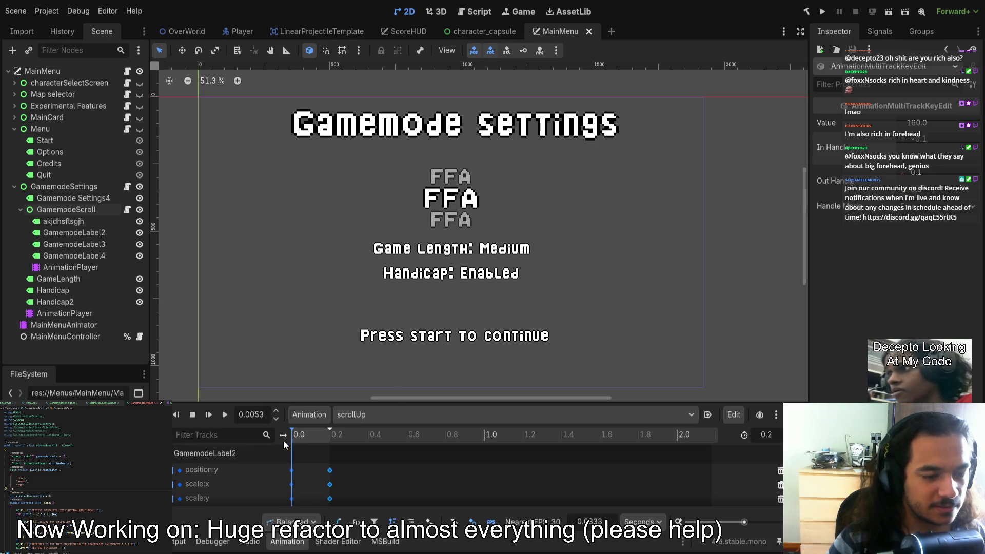
pyautogui.click(225, 417)
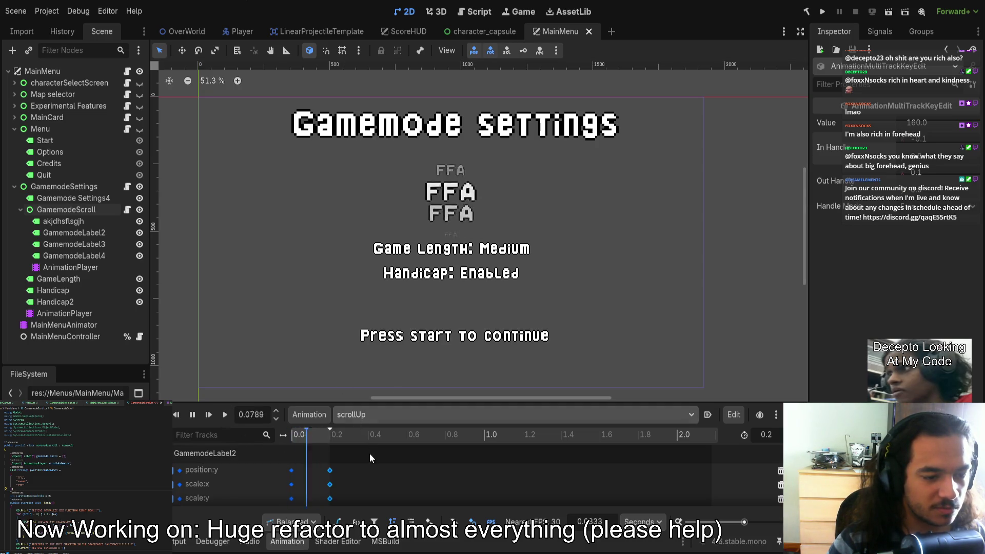
pyautogui.click(224, 415)
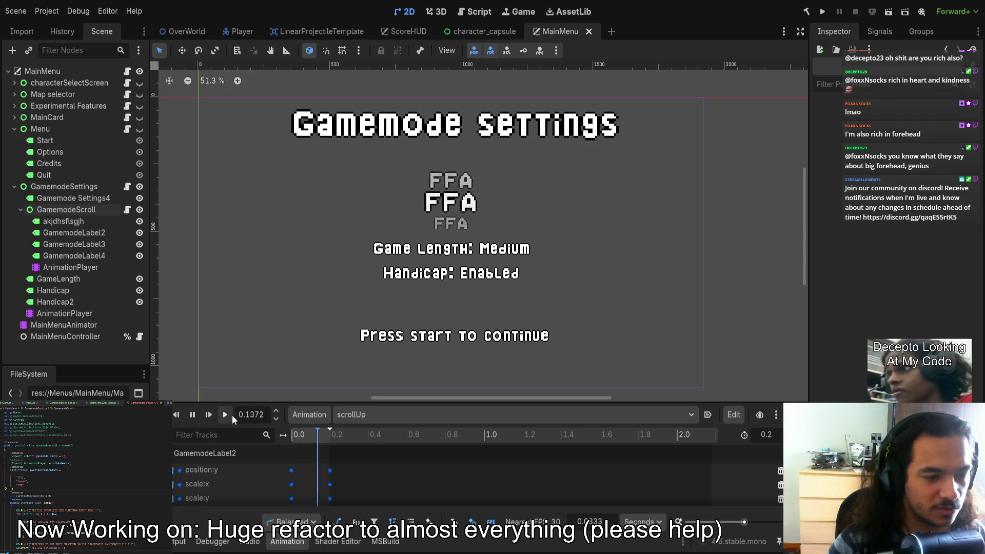
pyautogui.click(192, 413)
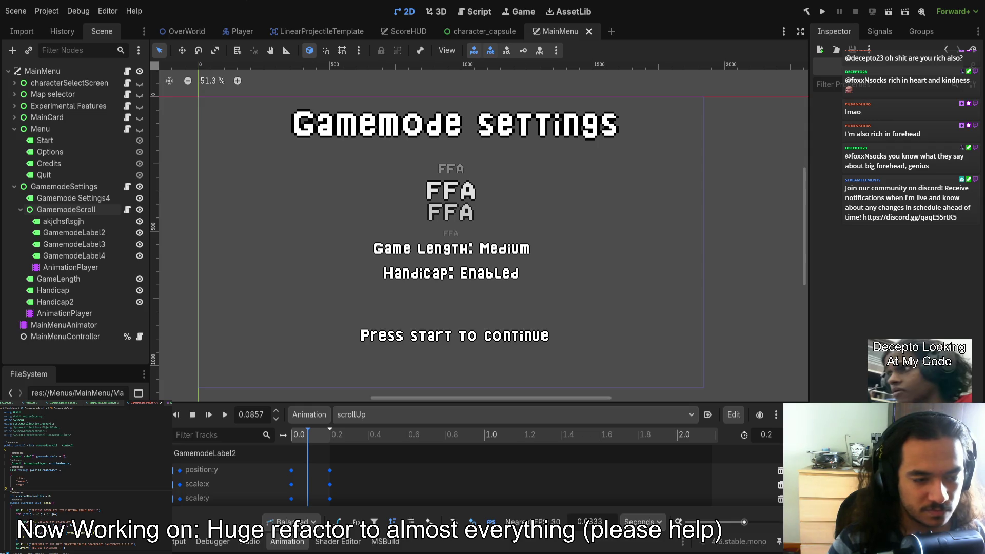
# Load scrollDown in the AnimationPlayer, play it, and pause at 0.1278 s.
pyautogui.click(226, 415)
pyautogui.click(377, 415)
pyautogui.click(388, 449)
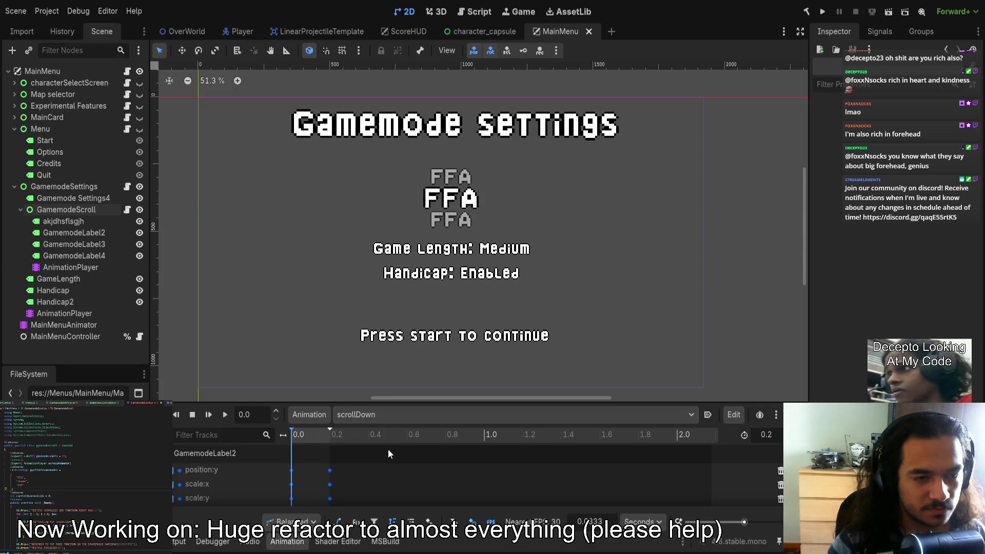
pyautogui.click(227, 417)
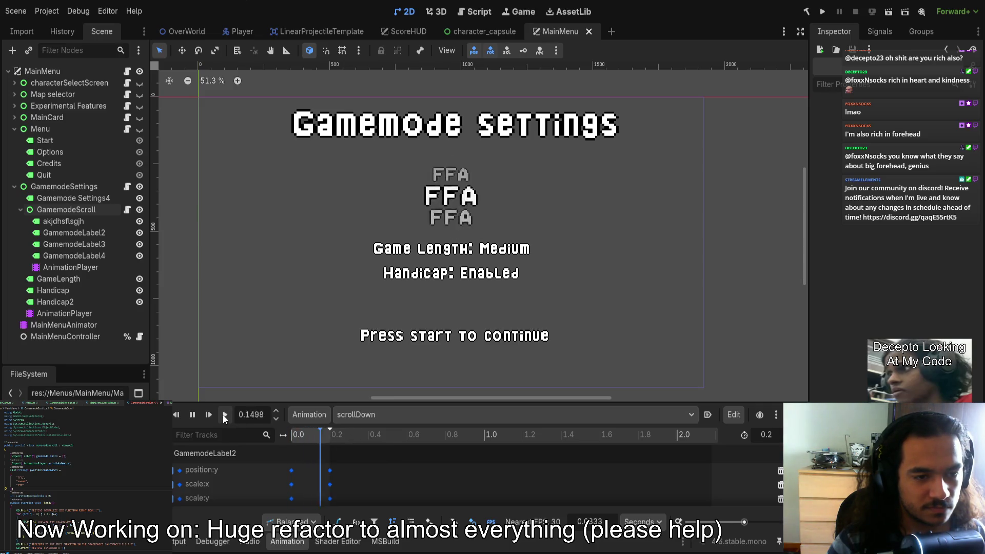
pyautogui.click(195, 417)
pyautogui.scroll(-1, 391, 264)
pyautogui.scroll(1, 467, 207)
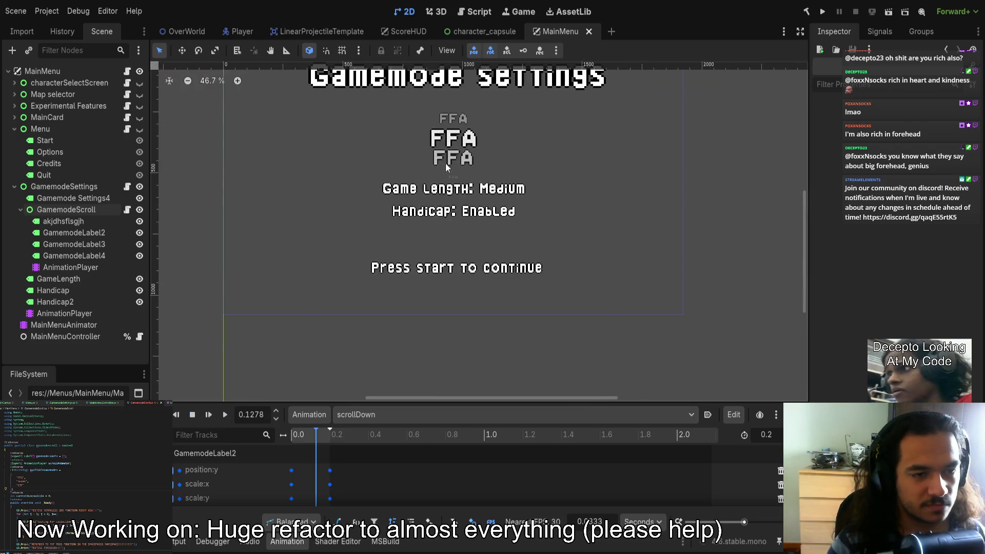
pyautogui.scroll(1, 466, 207)
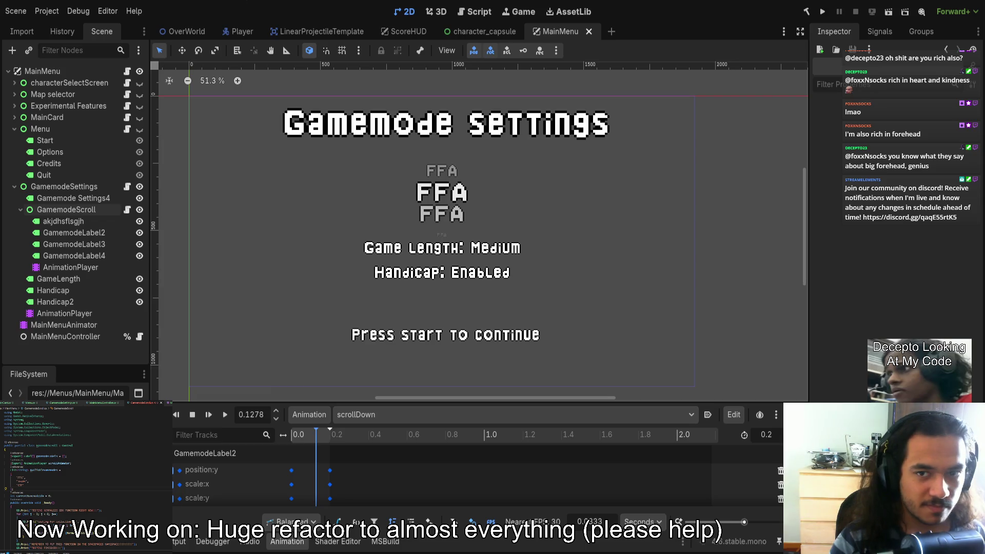
# Scrub the scrollDown playhead back to 0.0 s, adjusting the canvas view.
pyautogui.moveTo(545, 224)
pyautogui.mouseDown()
pyautogui.moveTo(516, 288)
pyautogui.moveTo(502, 231)
pyautogui.moveTo(534, 232)
pyautogui.moveTo(555, 194)
pyautogui.moveTo(557, 207)
pyautogui.mouseUp()
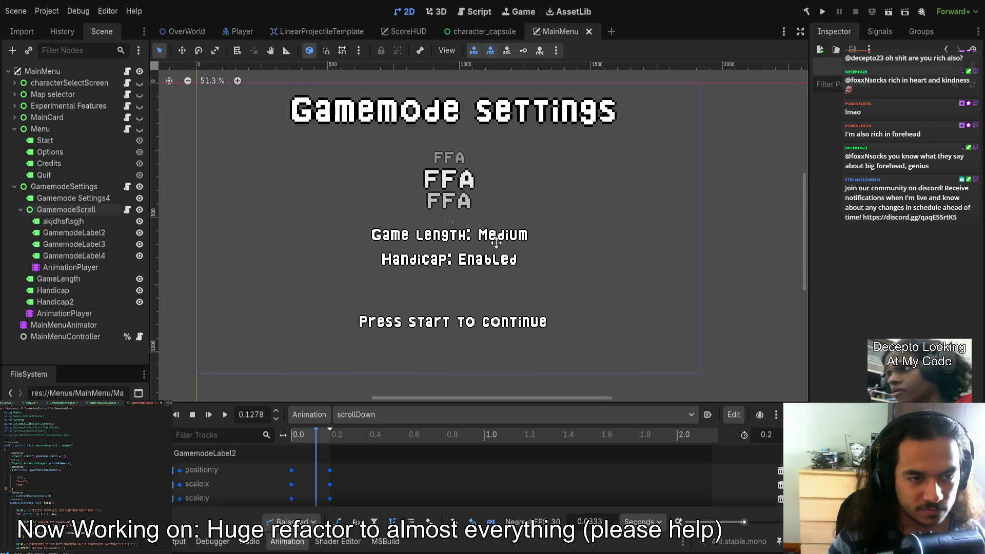
pyautogui.scroll(1, 319, 256)
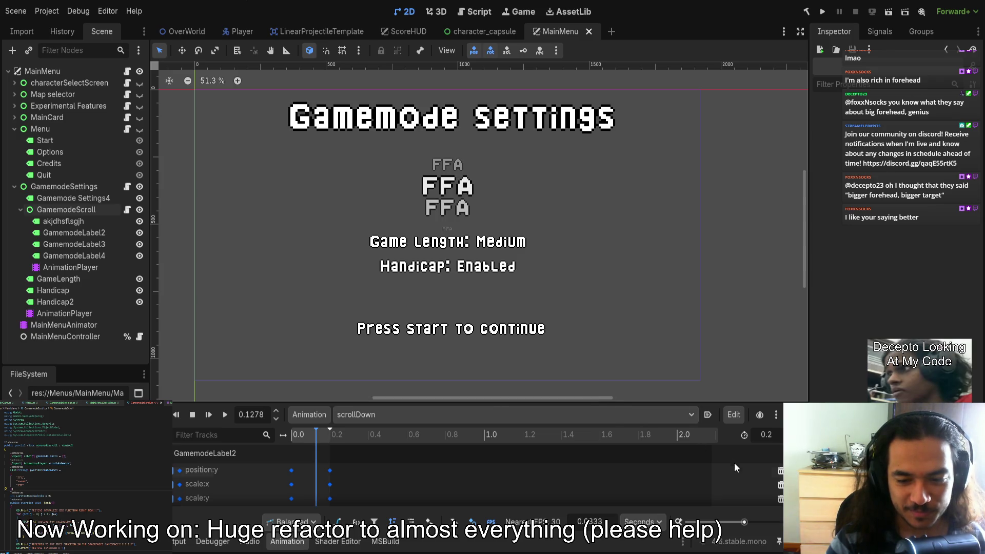
pyautogui.moveTo(456, 310)
pyautogui.mouseDown()
pyautogui.moveTo(447, 323)
pyautogui.moveTo(457, 314)
pyautogui.moveTo(445, 303)
pyautogui.mouseUp()
pyautogui.moveTo(303, 434); pyautogui.dragTo(292, 435)
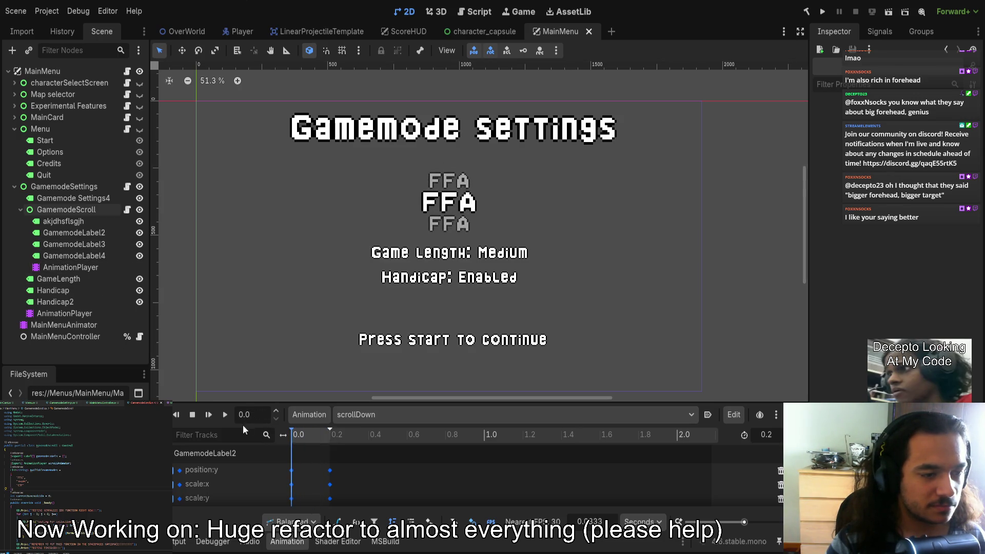
pyautogui.scroll(-1, 246, 328)
pyautogui.scroll(-1, 246, 323)
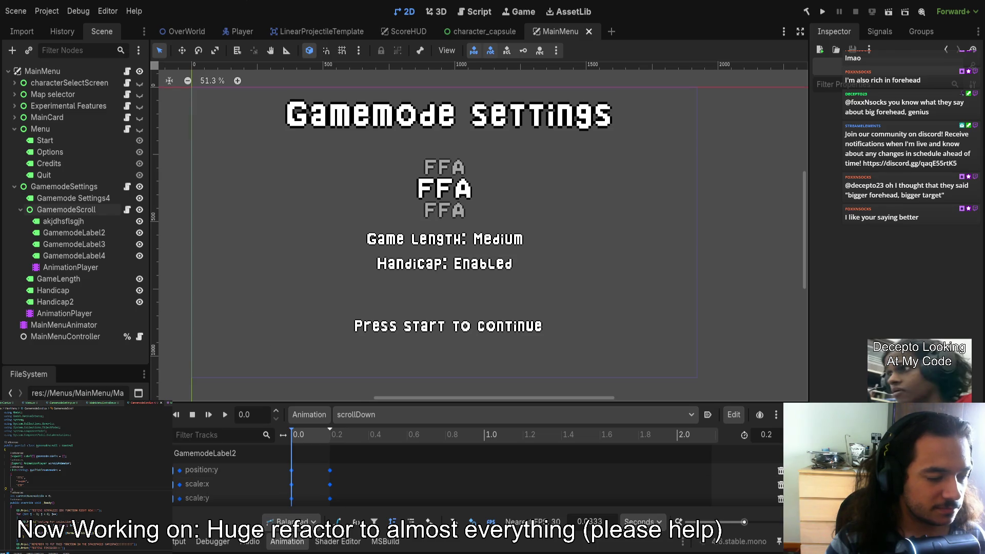
pyautogui.moveTo(319, 288); pyautogui.dragTo(324, 291)
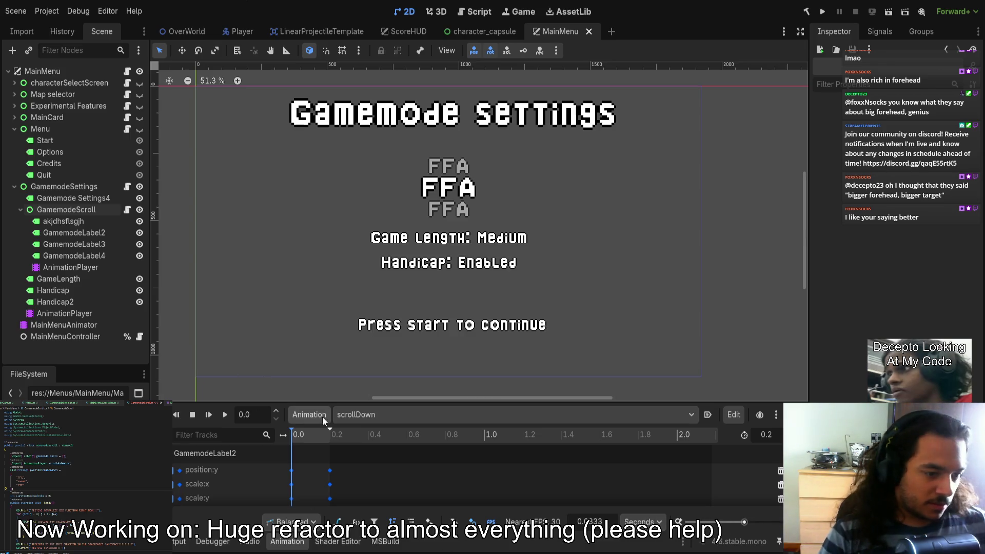
pyautogui.moveTo(286, 340)
pyautogui.mouseDown()
pyautogui.moveTo(297, 338)
pyautogui.moveTo(294, 352)
pyautogui.mouseUp()
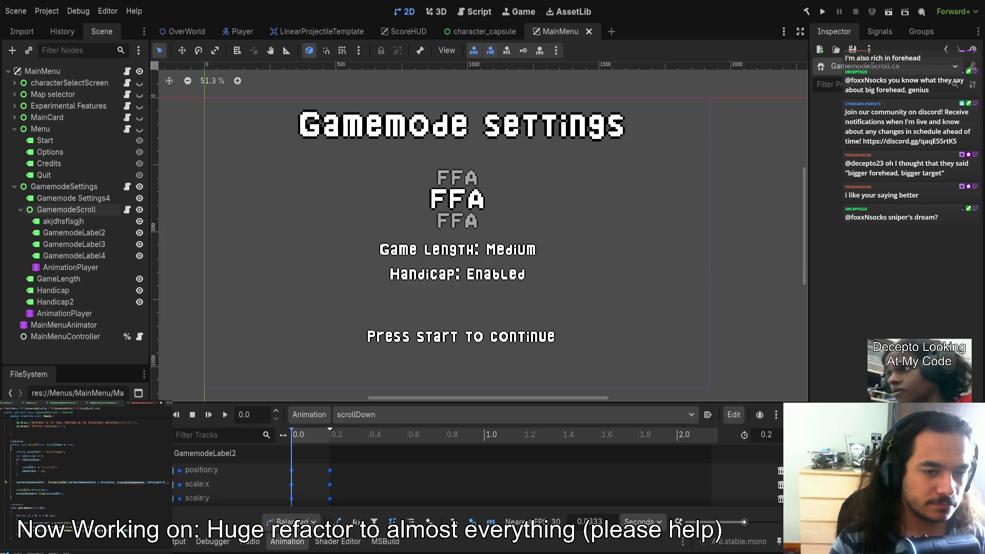
# Replace the GetLength call with AvailableGamemodes.Count in the GameModeScroll script.
pyautogui.click(145, 483)
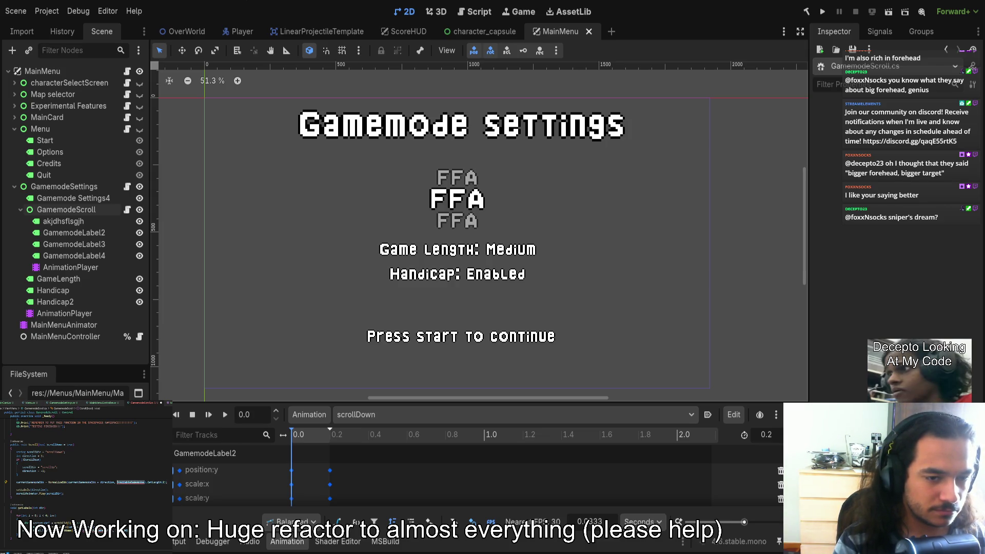
pyautogui.write('avail')
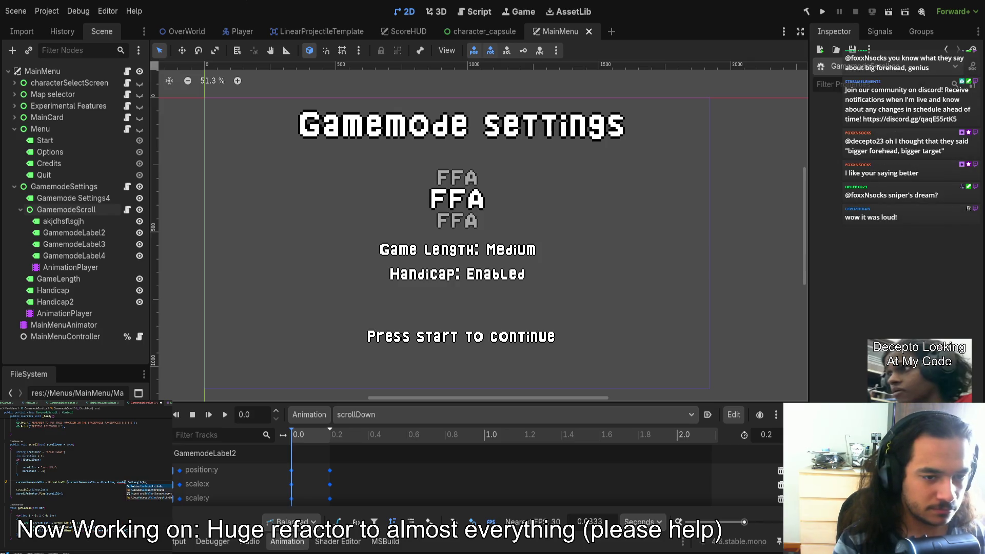
pyautogui.write('a')
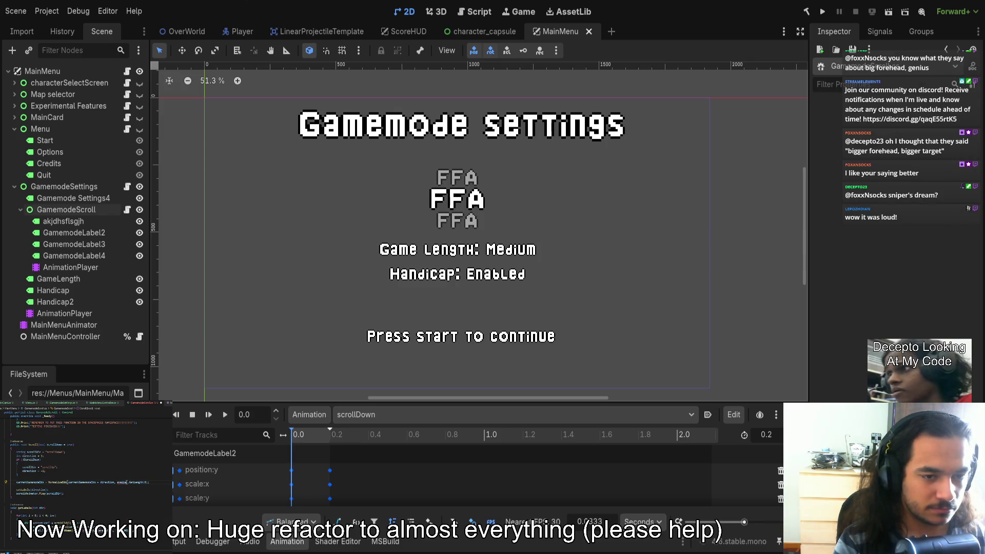
pyautogui.write('ble')
pyautogui.press('Return')
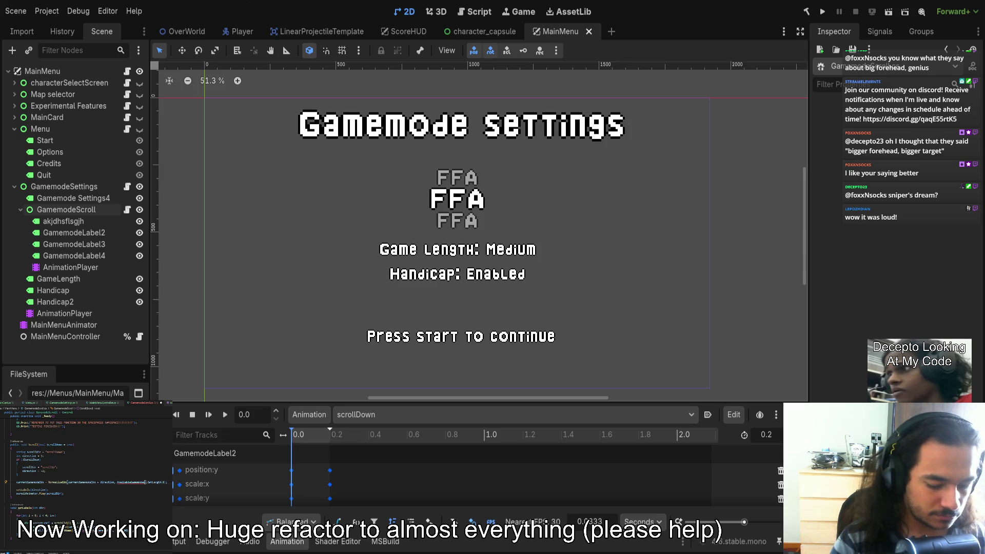
pyautogui.write('cou')
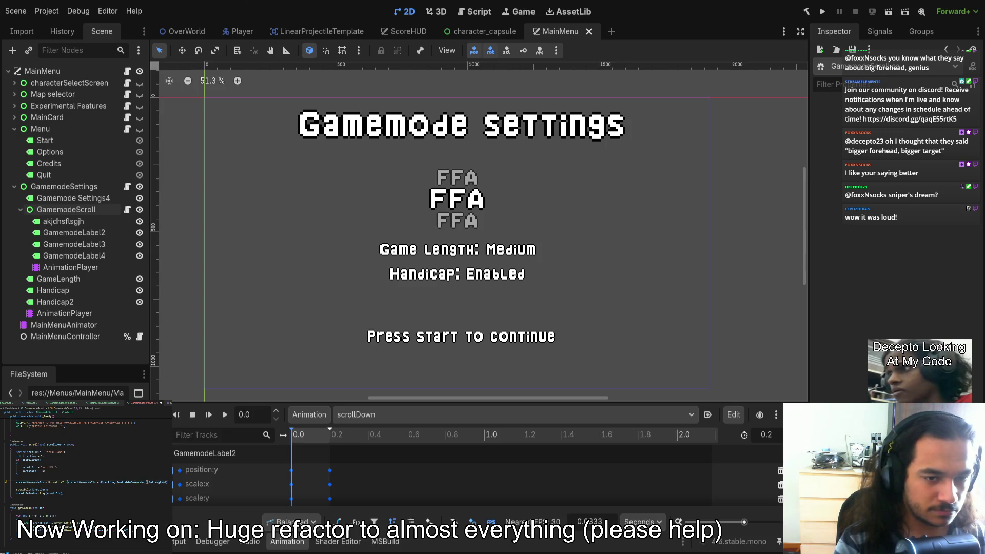
pyautogui.press('Return')
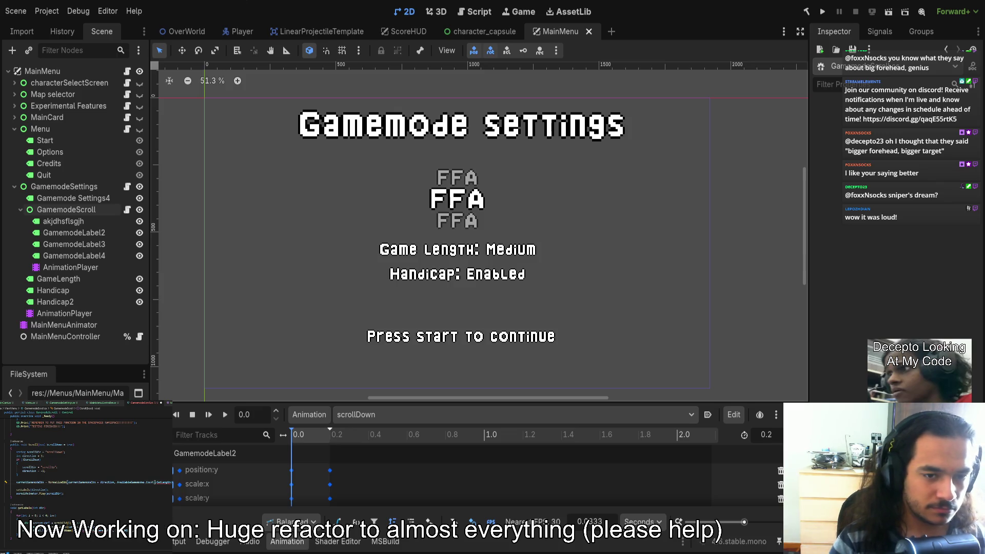
pyautogui.doubleClick(163, 483)
pyautogui.press('BackSpace')
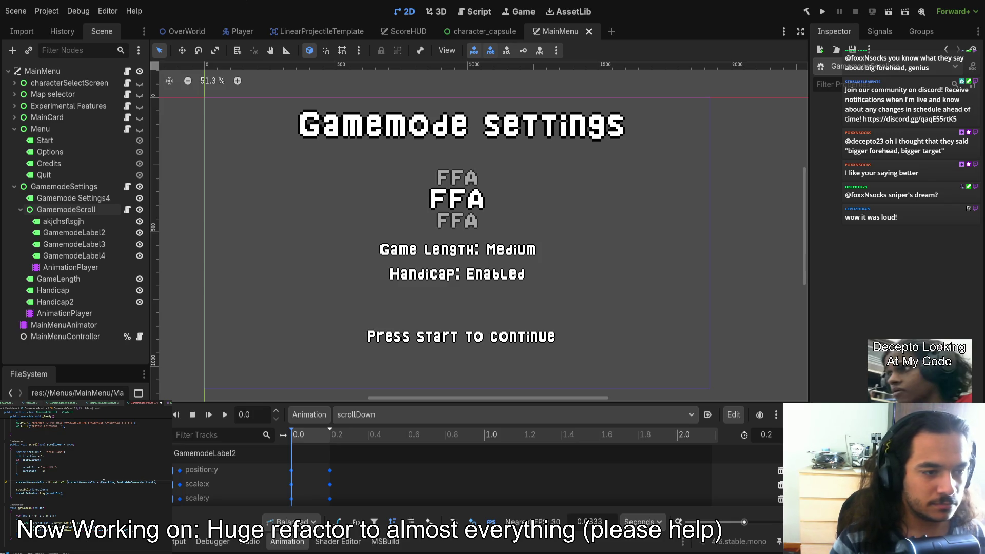